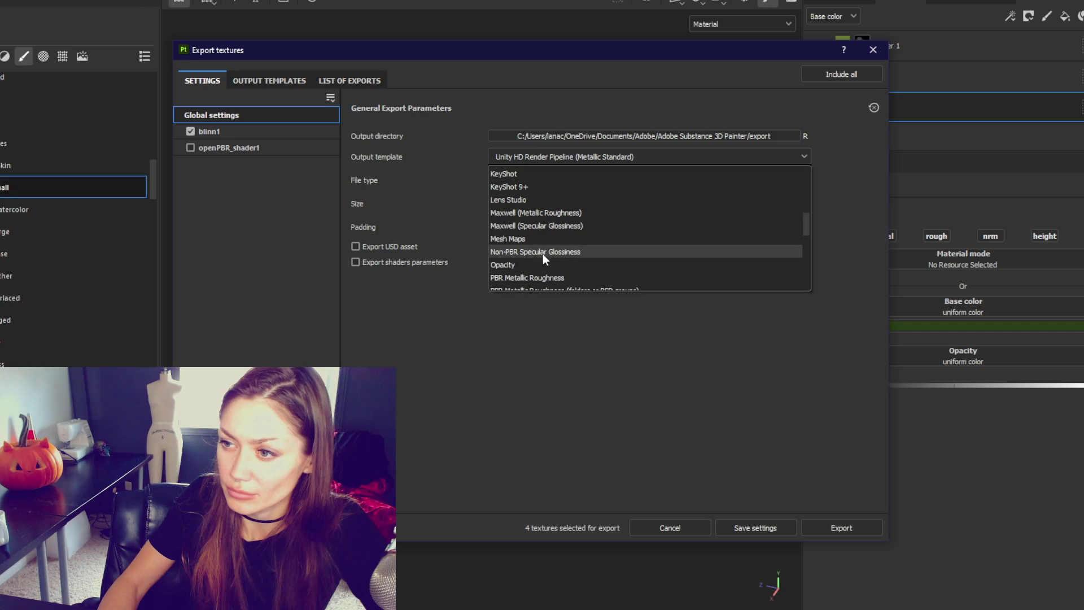
# Export the opacity map with the Opacity template as a 4096x4096 Grayscale.png.
pyautogui.click(541, 265)
pyautogui.click(841, 528)
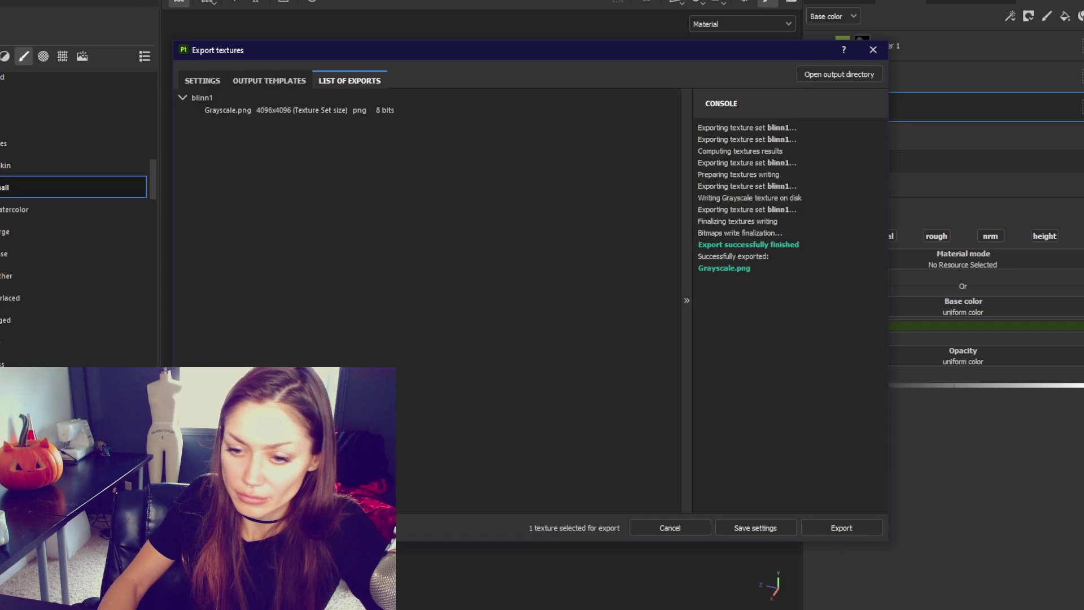
pyautogui.rightClick(155, 154)
# Add a Grass Ground folder inside Tall Grass Sway and open it in the Project browser.
pyautogui.moveTo(253, 163)
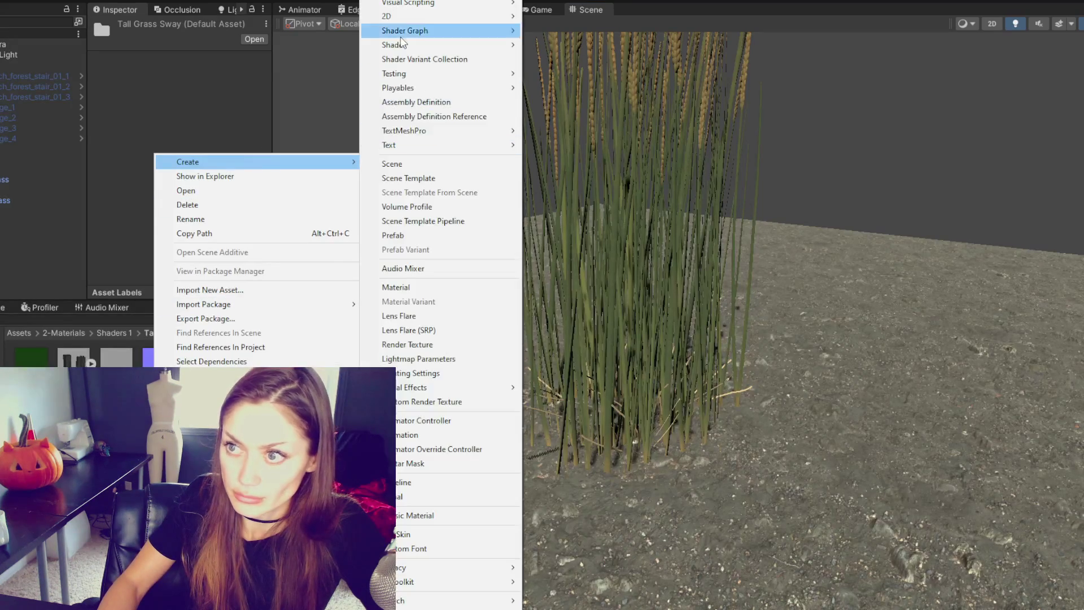
pyautogui.click(465, 6)
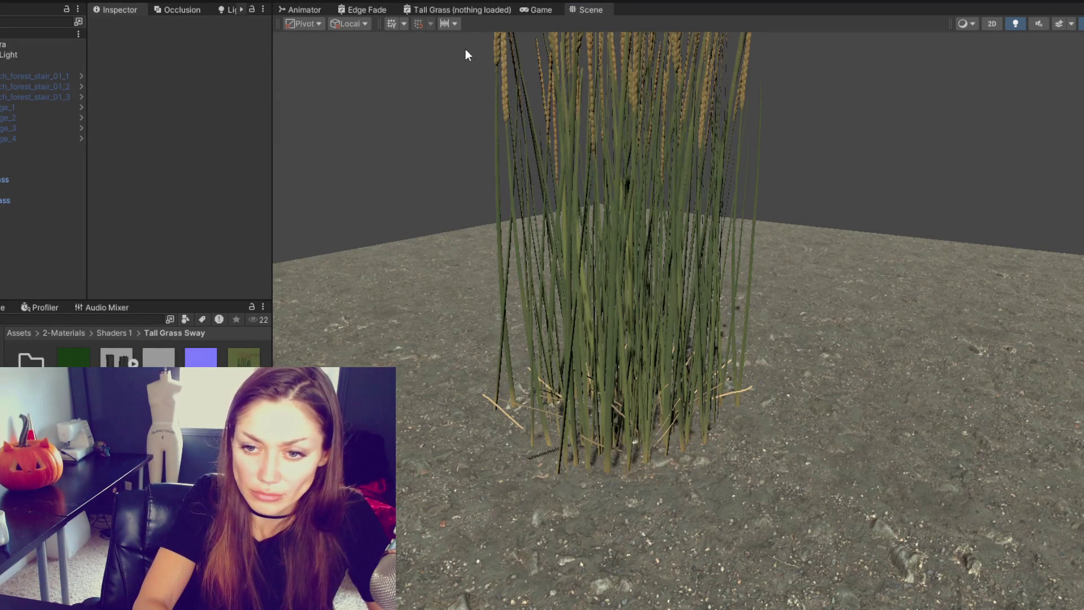
pyautogui.press('Return')
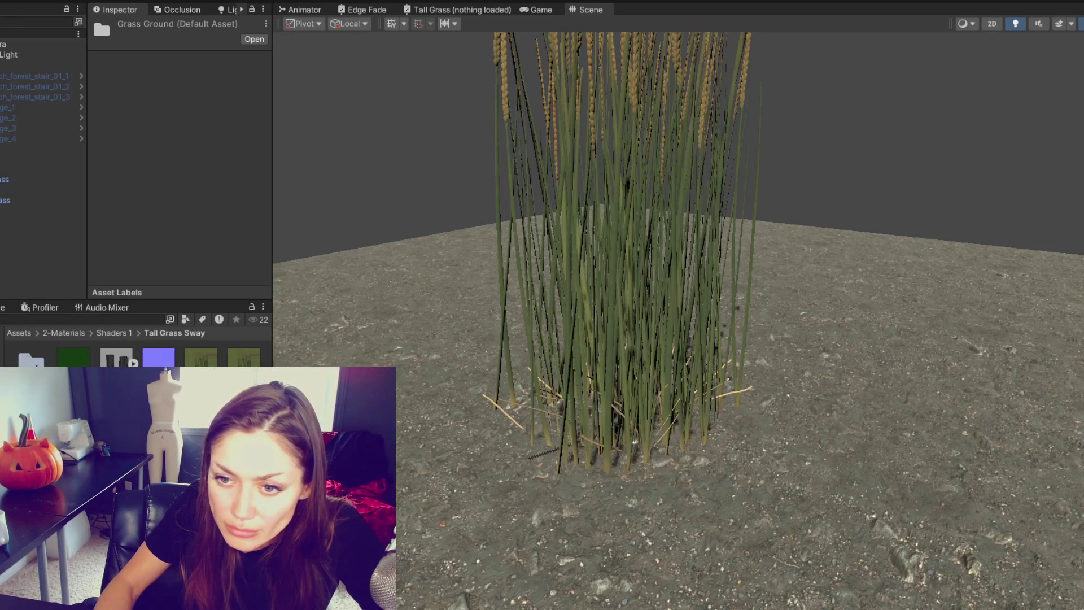
pyautogui.doubleClick(31, 360)
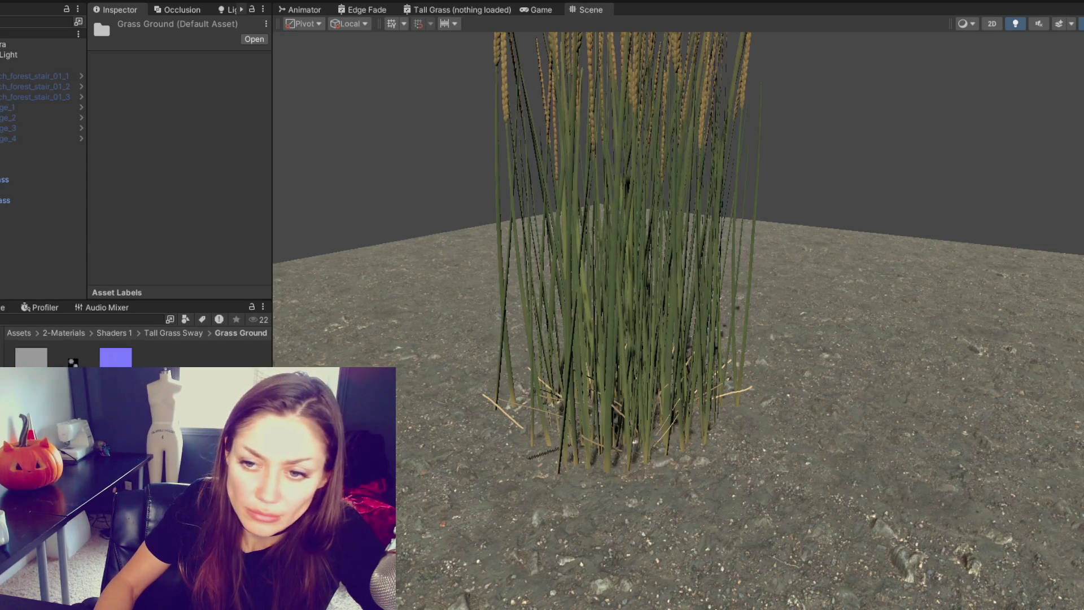
# Set the Grayscale texture's Alpha Source to From Gray Scale, keeping 2D shape, and apply.
pyautogui.click(76, 355)
pyautogui.click(190, 79)
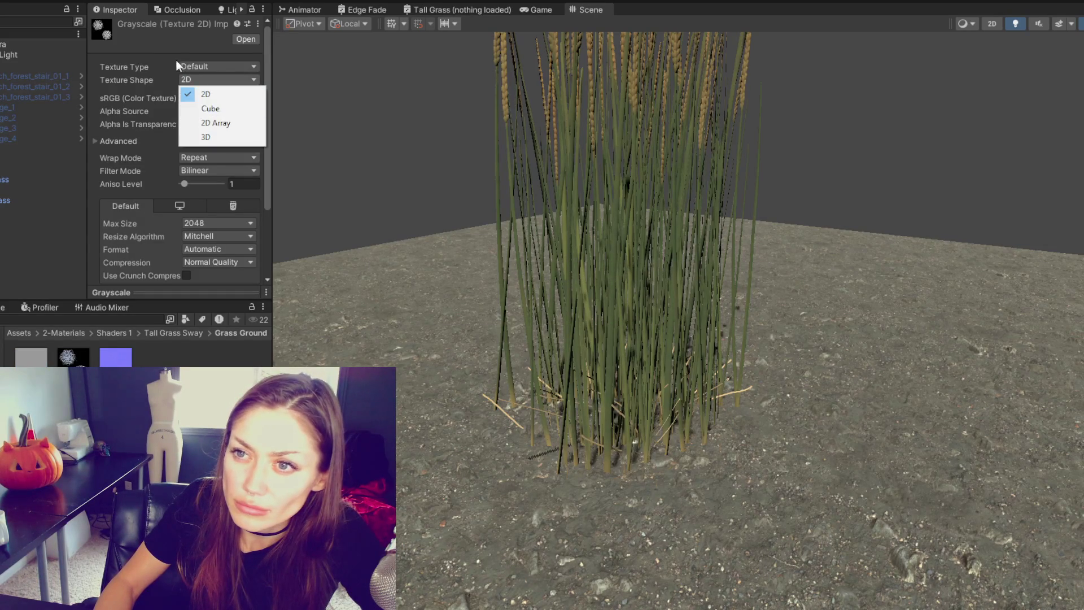
pyautogui.click(176, 60)
pyautogui.click(199, 110)
pyautogui.click(229, 155)
pyautogui.click(116, 357)
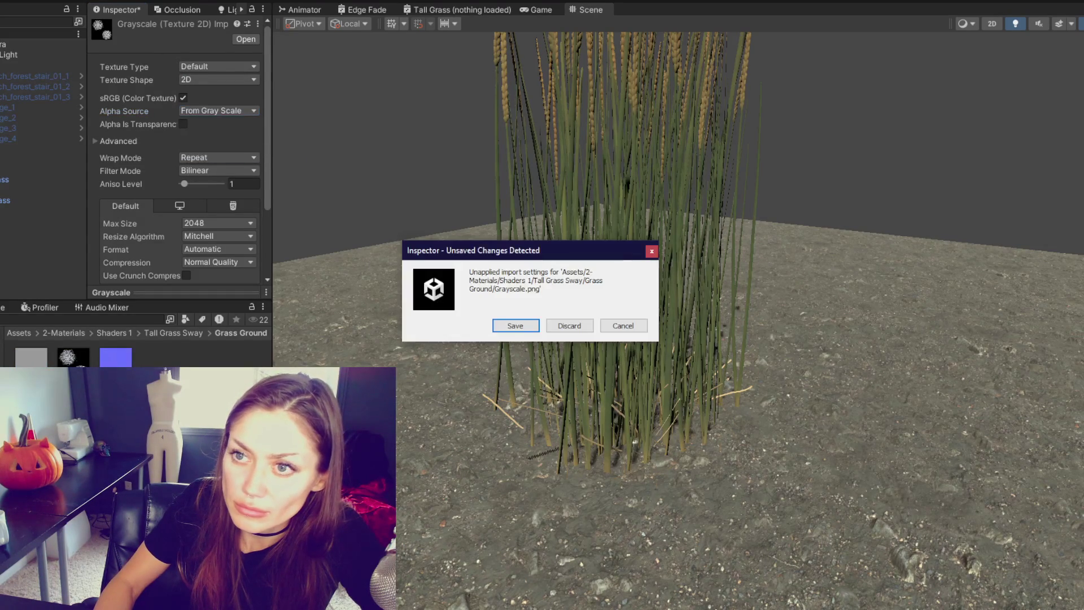
pyautogui.click(515, 326)
# Import Short Grass as a Normal map and assign it to the material's Normal Map slot.
pyautogui.click(215, 66)
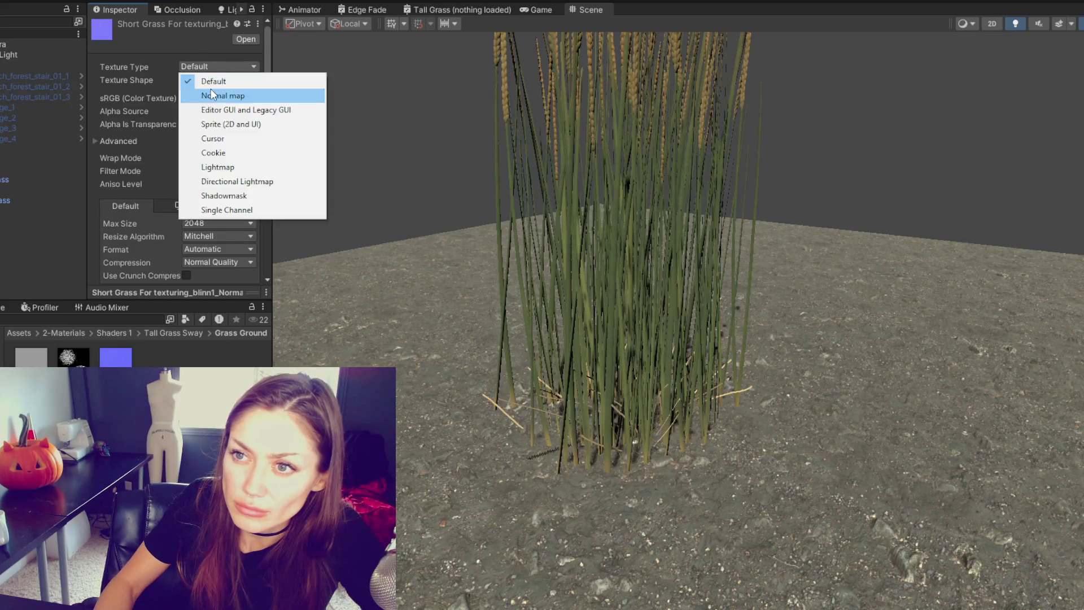
pyautogui.click(211, 91)
pyautogui.scroll(-3, 243, 234)
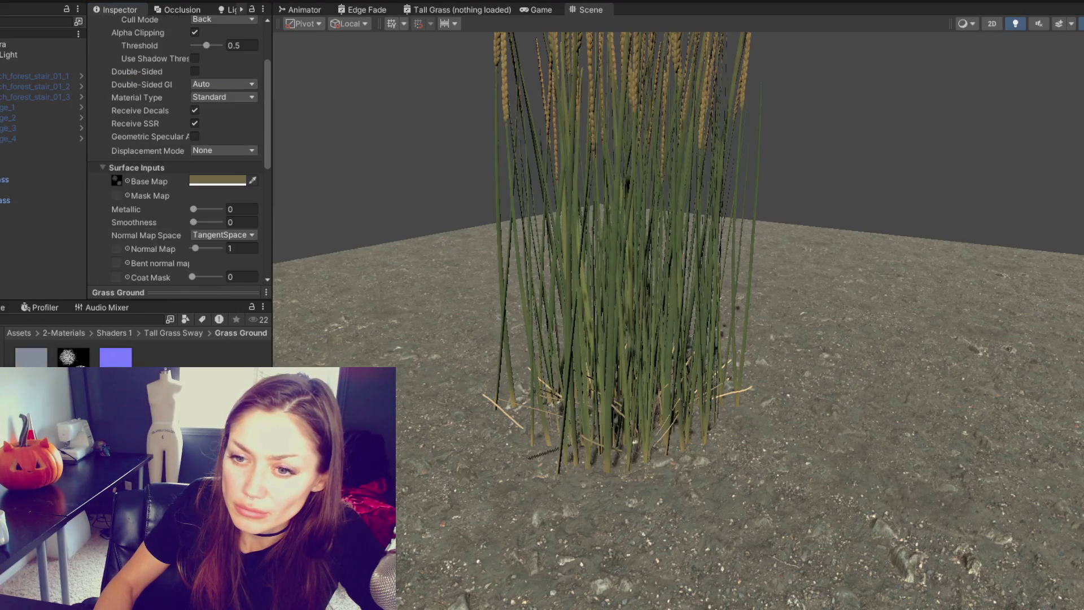
pyautogui.scroll(-2, 122, 104)
pyautogui.moveTo(72, 363)
pyautogui.mouseDown()
pyautogui.moveTo(121, 100)
pyautogui.moveTo(129, 177)
pyautogui.mouseUp()
pyautogui.scroll(-3, 129, 177)
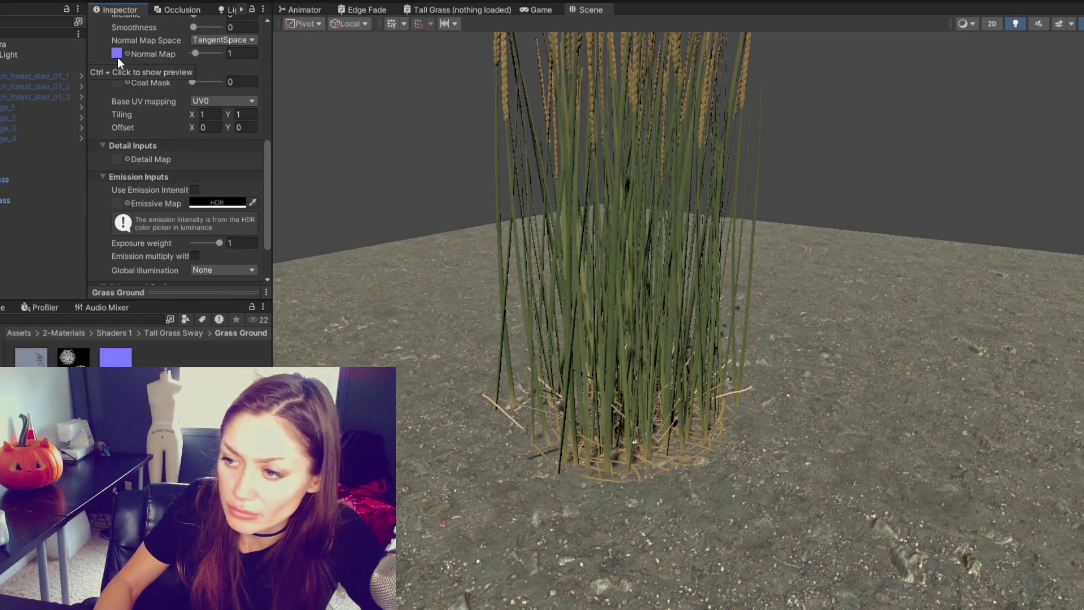
pyautogui.scroll(5, 637, 537)
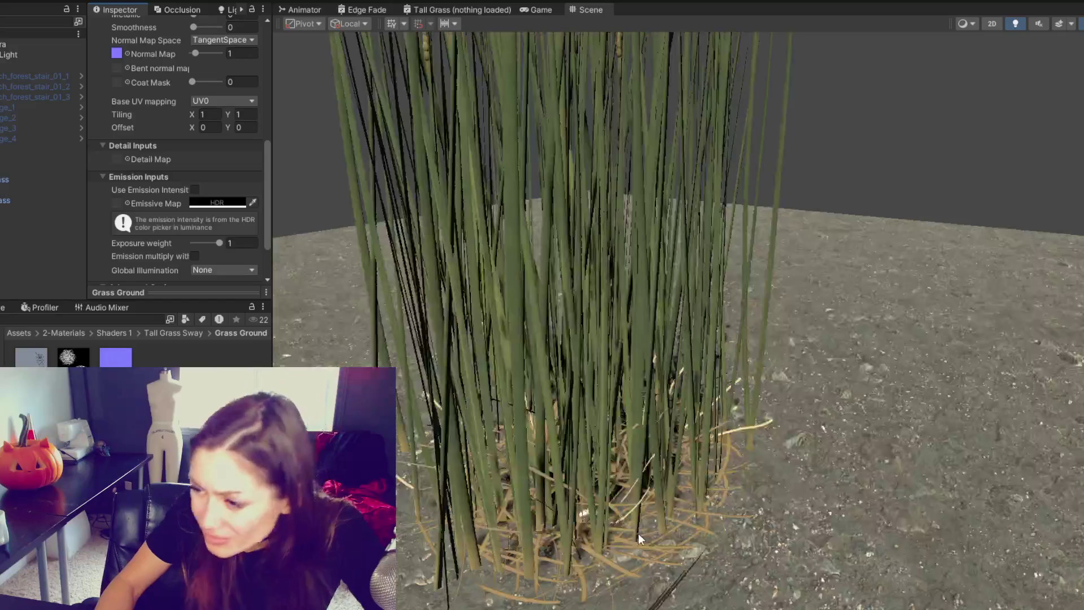
pyautogui.scroll(-3, 641, 519)
pyautogui.moveTo(641, 519)
pyautogui.mouseDown()
pyautogui.moveTo(586, 403)
pyautogui.moveTo(614, 395)
pyautogui.mouseUp()
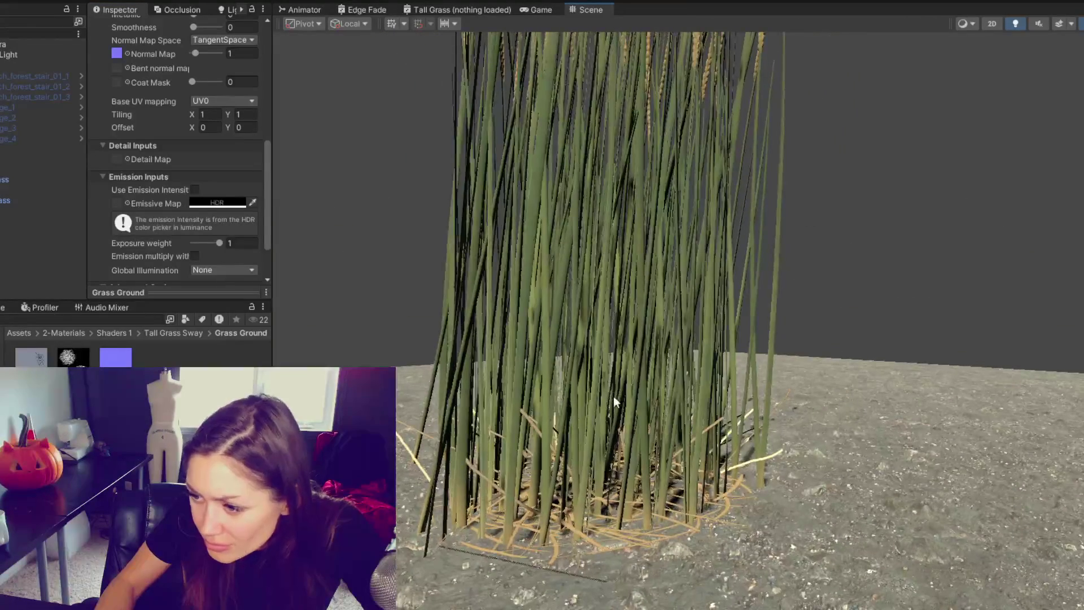
pyautogui.moveTo(619, 330); pyautogui.dragTo(526, 321)
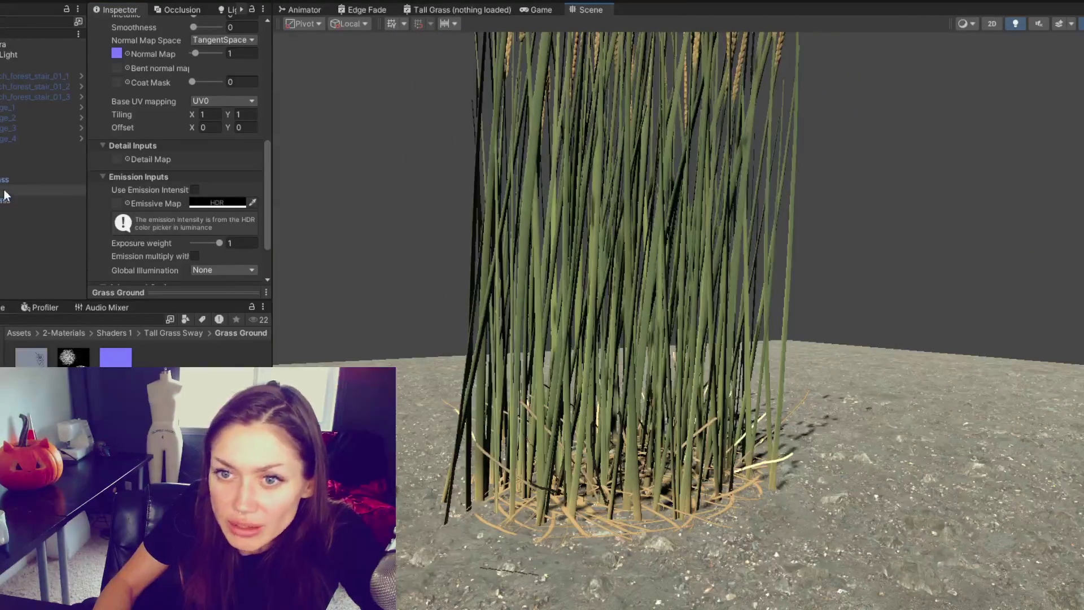
pyautogui.click(562, 533)
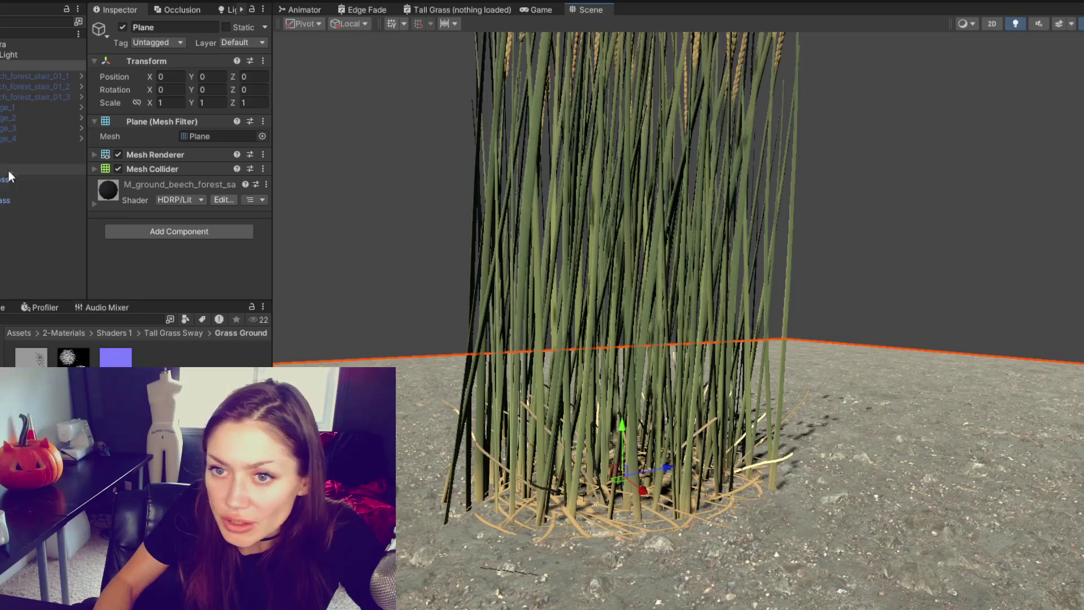
# Set Cast Shadows to Off in the Roots Mesh Renderer, then inspect the clump base.
pyautogui.click(25, 192)
pyautogui.click(181, 155)
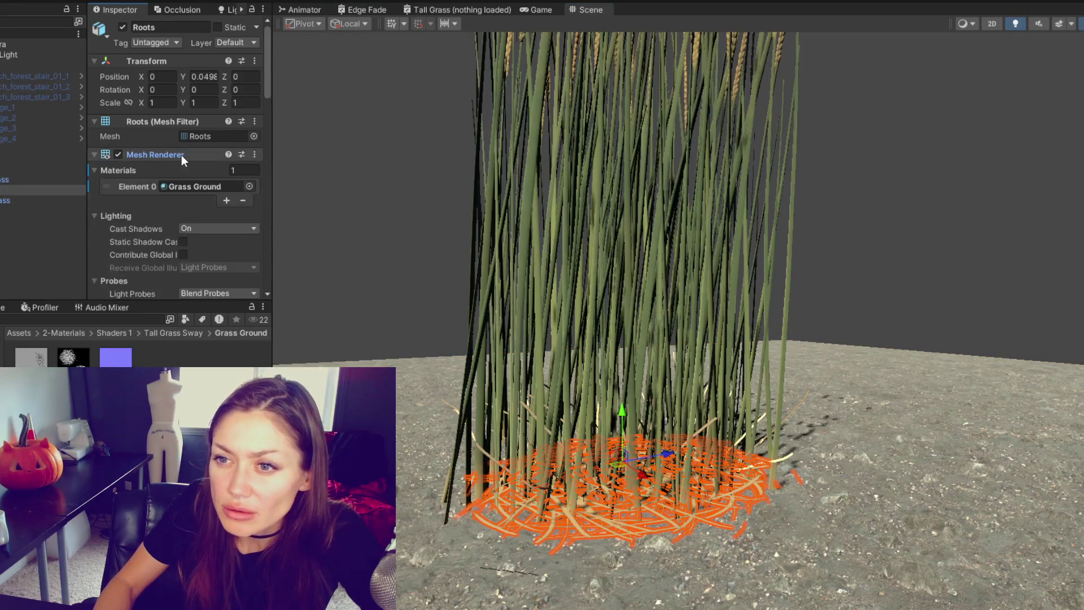
pyautogui.click(202, 229)
pyautogui.click(397, 237)
pyautogui.moveTo(397, 241)
pyautogui.mouseDown()
pyautogui.moveTo(266, 278)
pyautogui.moveTo(346, 294)
pyautogui.moveTo(317, 235)
pyautogui.moveTo(365, 177)
pyautogui.moveTo(387, 170)
pyautogui.moveTo(369, 194)
pyautogui.moveTo(346, 198)
pyautogui.moveTo(390, 225)
pyautogui.moveTo(375, 246)
pyautogui.moveTo(530, 245)
pyautogui.moveTo(508, 252)
pyautogui.moveTo(522, 253)
pyautogui.mouseUp()
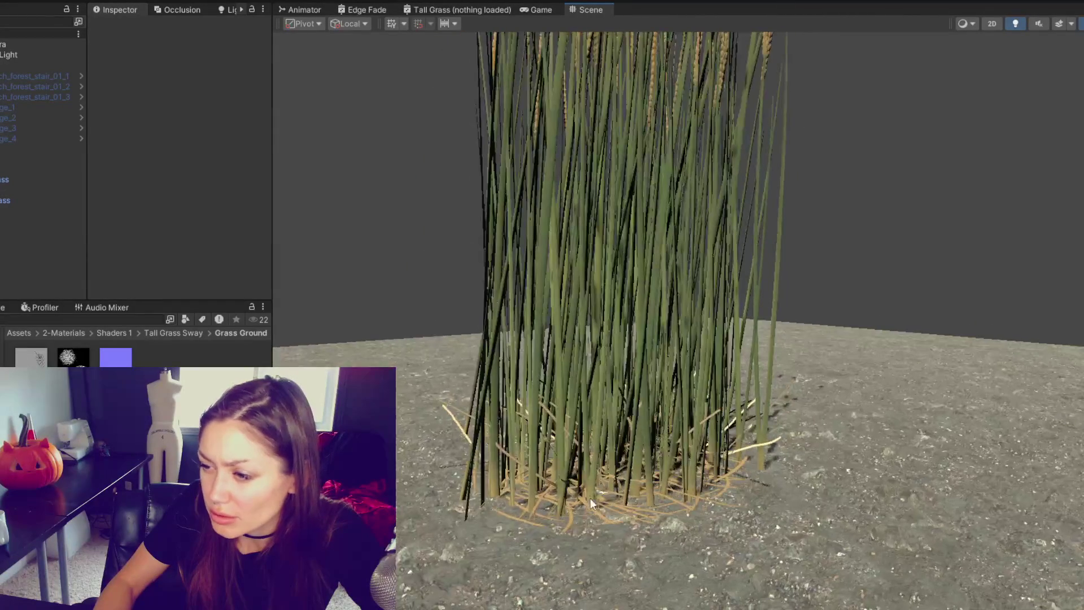
pyautogui.click(48, 192)
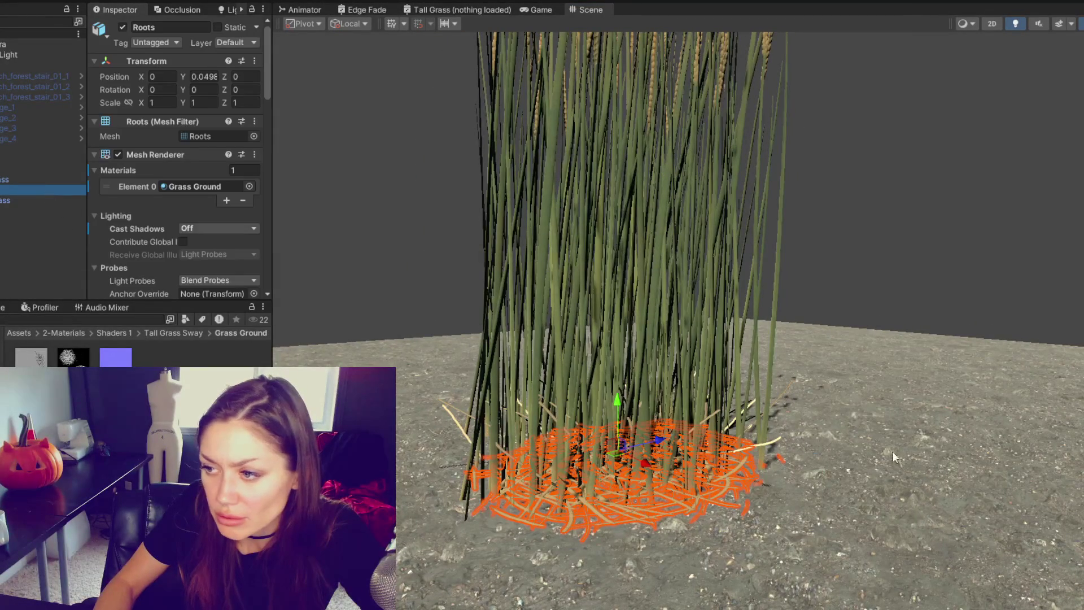
pyautogui.click(388, 251)
pyautogui.moveTo(388, 250)
pyautogui.mouseDown()
pyautogui.moveTo(218, 280)
pyautogui.moveTo(468, 312)
pyautogui.moveTo(428, 262)
pyautogui.mouseUp()
pyautogui.click(616, 391)
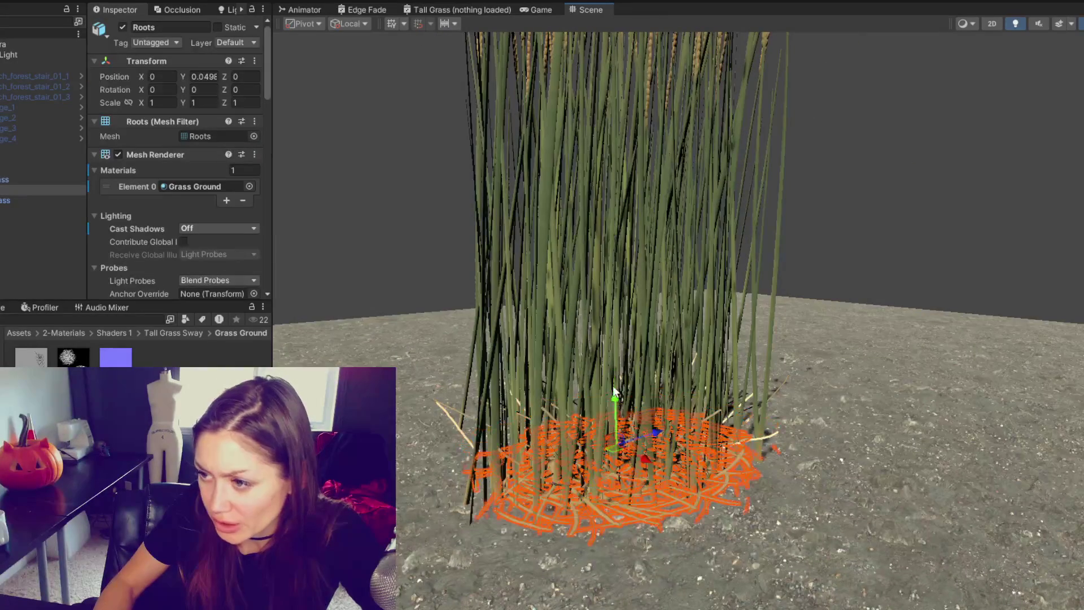
pyautogui.click(414, 287)
pyautogui.moveTo(414, 287)
pyautogui.mouseDown()
pyautogui.moveTo(714, 295)
pyautogui.moveTo(634, 159)
pyautogui.moveTo(505, 152)
pyautogui.moveTo(429, 245)
pyautogui.moveTo(670, 201)
pyautogui.moveTo(963, 223)
pyautogui.moveTo(356, 211)
pyautogui.moveTo(634, 257)
pyautogui.mouseUp()
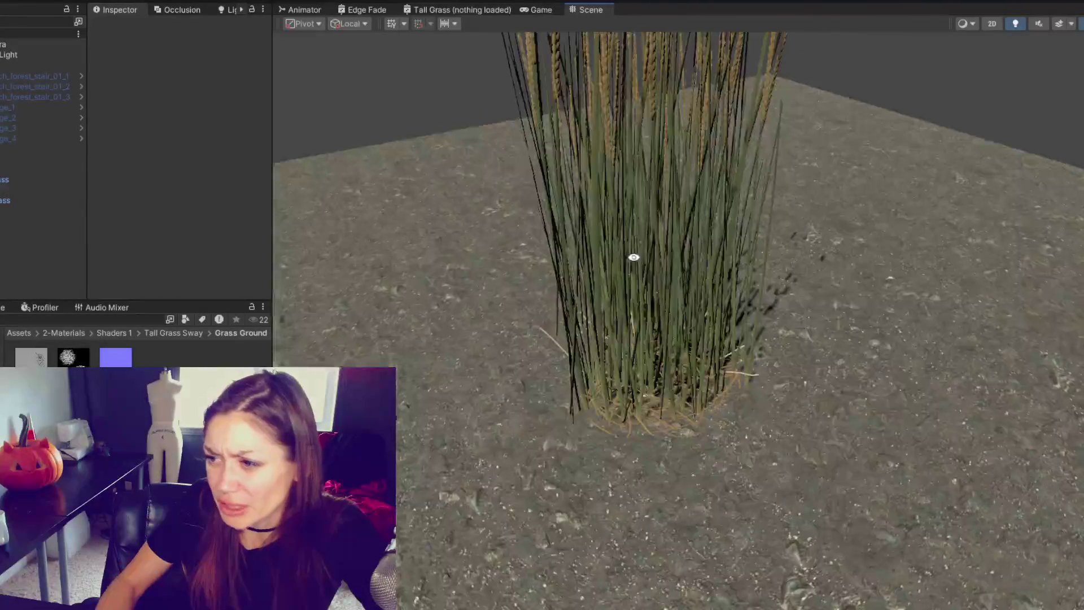
# Scale the Roots mesh up to about 1.08 and check it against the ground.
pyautogui.click(652, 388)
pyautogui.press('r')
pyautogui.moveTo(658, 361); pyautogui.dragTo(686, 359)
pyautogui.moveTo(444, 176); pyautogui.dragTo(552, 213)
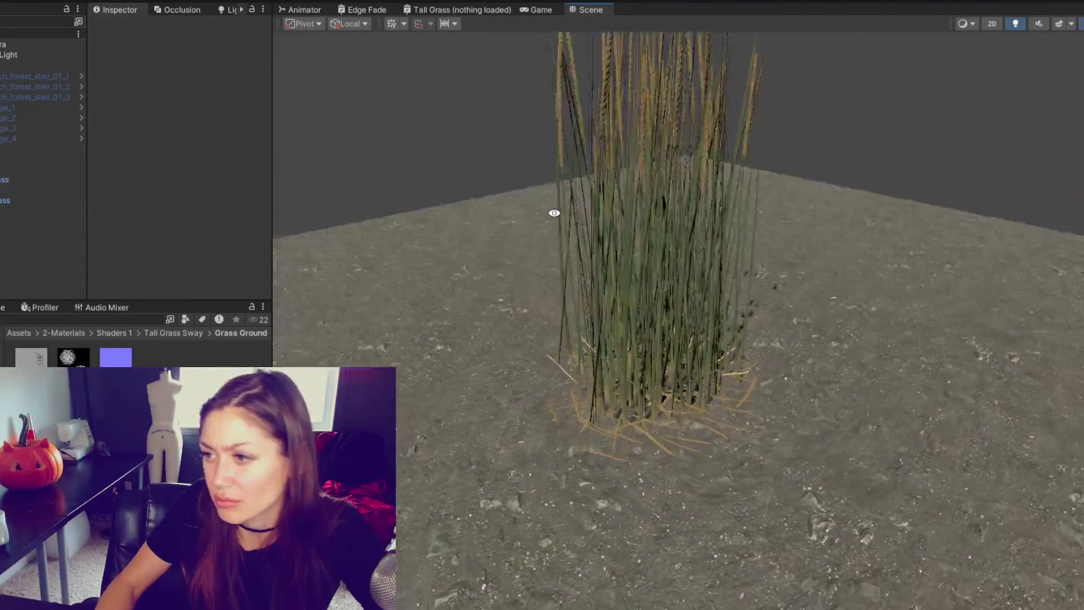
pyautogui.click(22, 179)
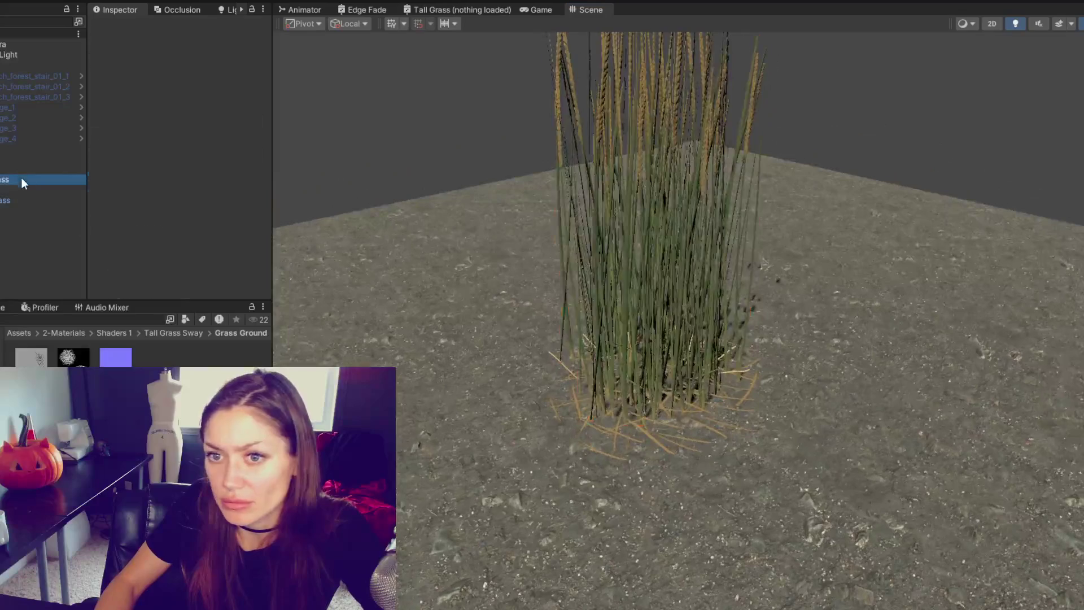
pyautogui.click(653, 440)
pyautogui.click(656, 385)
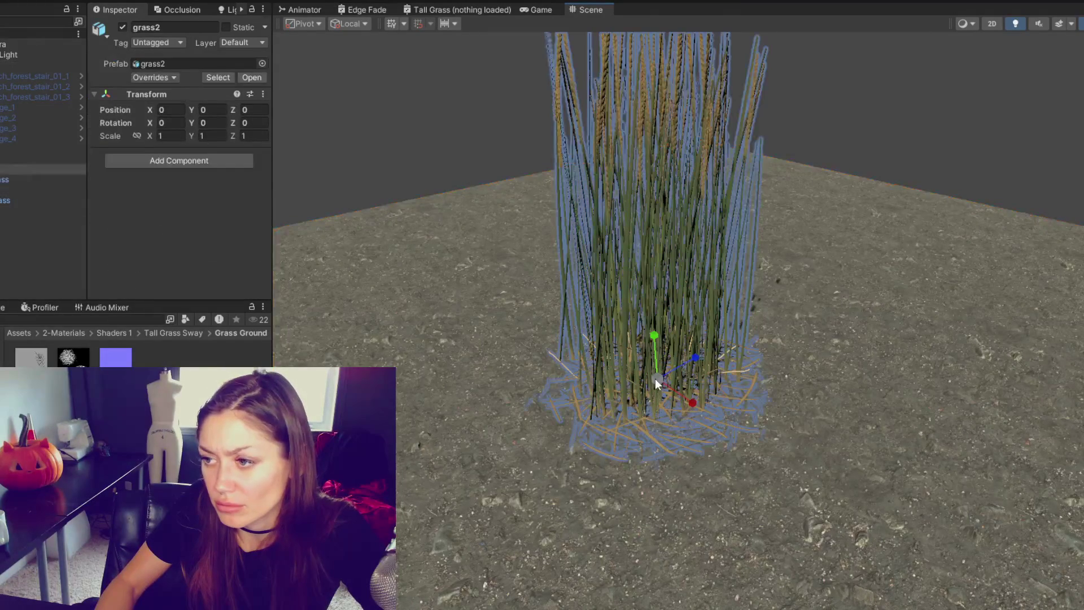
pyautogui.click(644, 437)
pyautogui.click(648, 435)
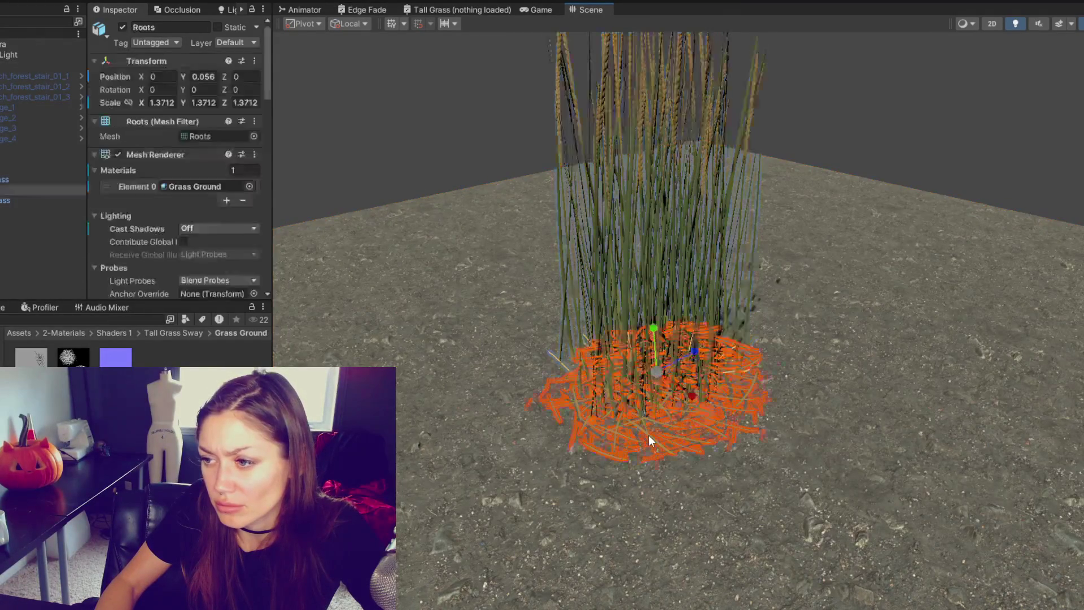
pyautogui.click(647, 376)
pyautogui.click(371, 150)
pyautogui.moveTo(371, 150)
pyautogui.mouseDown()
pyautogui.moveTo(533, 189)
pyautogui.moveTo(374, 132)
pyautogui.moveTo(542, 71)
pyautogui.mouseUp()
pyautogui.scroll(3, 651, 340)
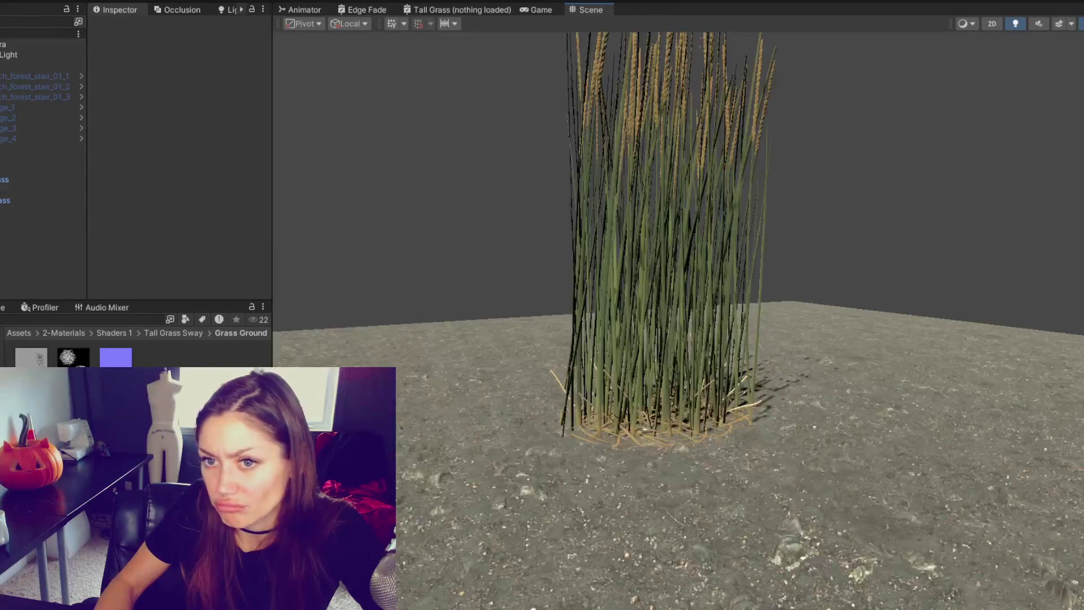
# Set the Roots Position Y to 0.01, then raise it slightly to about 0.035.
pyautogui.click(1, 192)
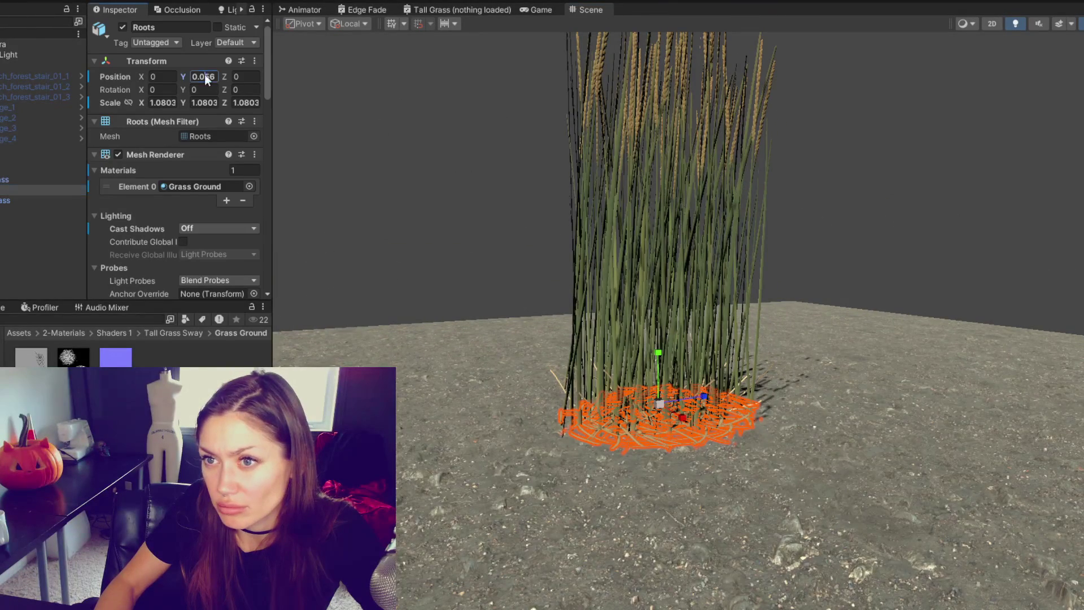
pyautogui.write('0.01')
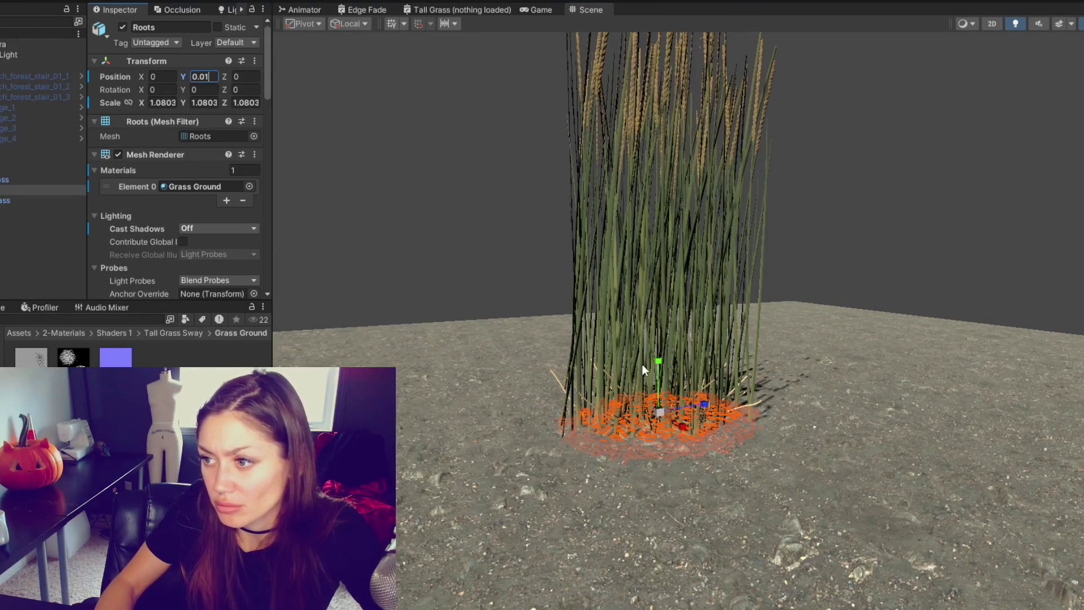
pyautogui.moveTo(659, 363); pyautogui.dragTo(667, 351)
pyautogui.click(668, 351)
pyautogui.click(429, 203)
pyautogui.moveTo(429, 202)
pyautogui.mouseDown()
pyautogui.moveTo(293, 170)
pyautogui.moveTo(283, 198)
pyautogui.moveTo(649, 303)
pyautogui.moveTo(908, 261)
pyautogui.moveTo(613, 300)
pyautogui.moveTo(619, 262)
pyautogui.moveTo(683, 280)
pyautogui.moveTo(425, 259)
pyautogui.moveTo(793, 297)
pyautogui.moveTo(706, 294)
pyautogui.mouseUp()
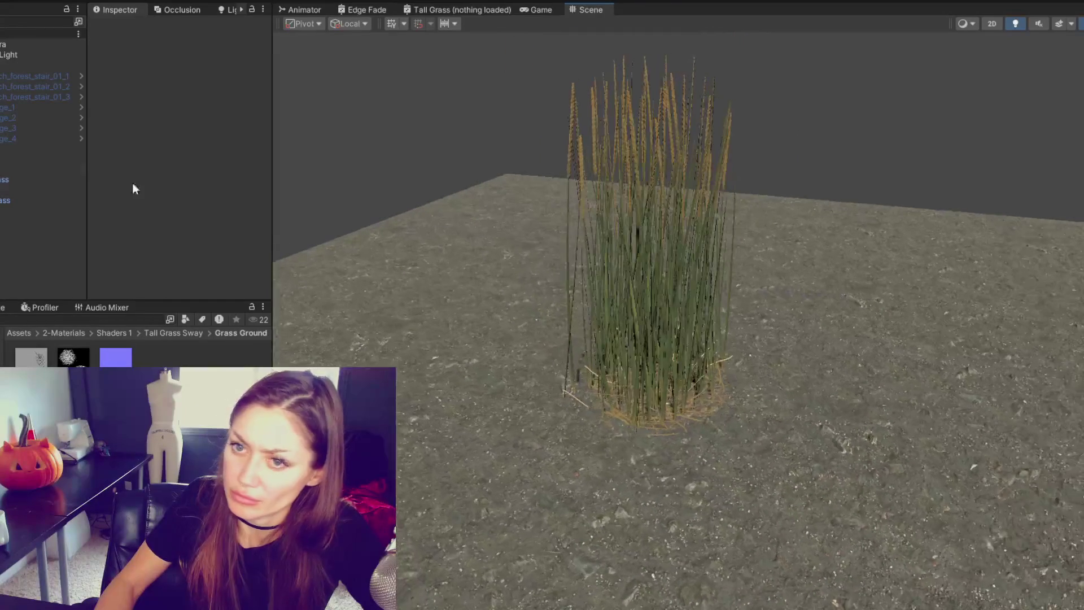
# Select the grass and open the Base Map colour picker under Surface Inputs.
pyautogui.click(22, 190)
pyautogui.scroll(-5, 205, 185)
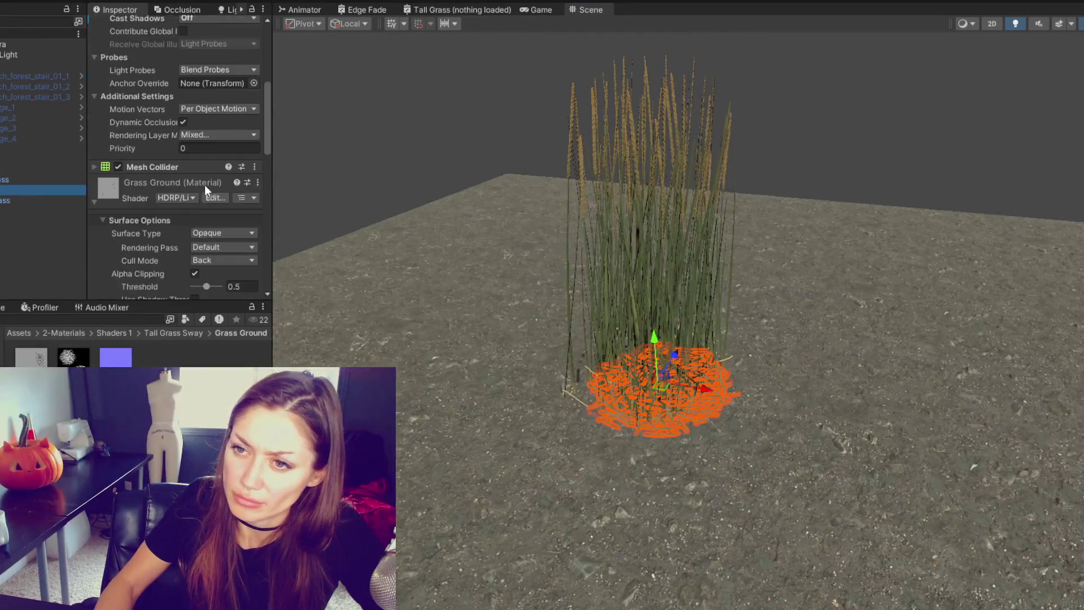
pyautogui.scroll(-4, 192, 226)
pyautogui.click(208, 249)
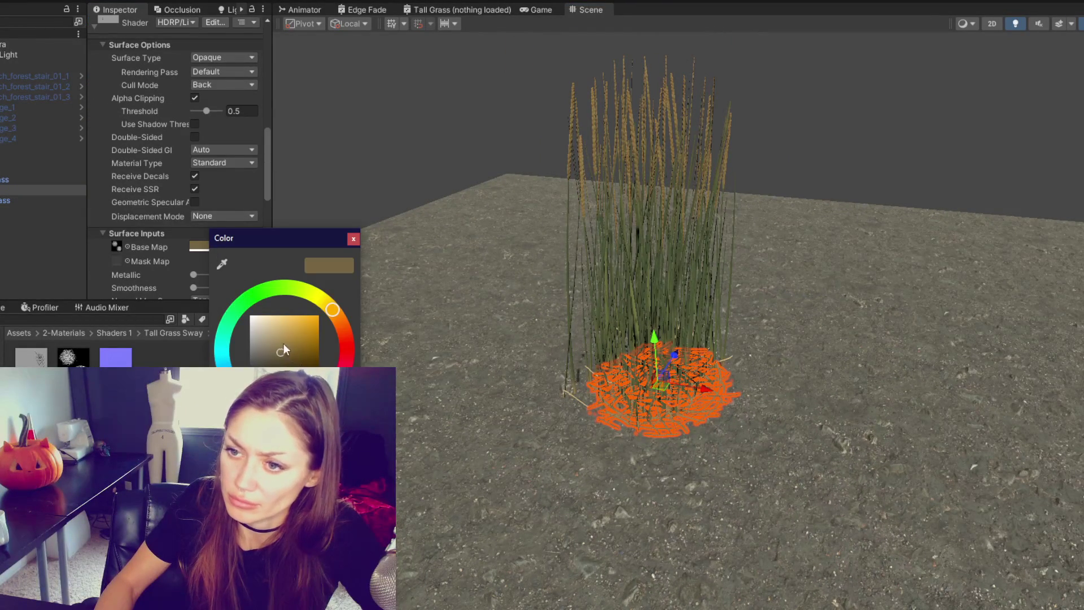
pyautogui.click(415, 185)
pyautogui.click(23, 191)
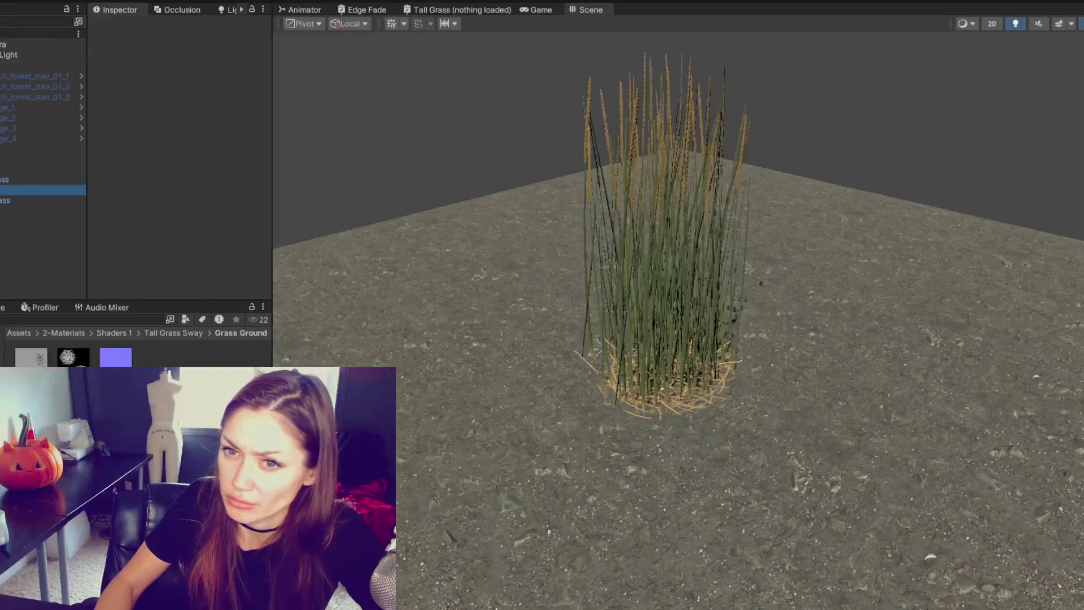
pyautogui.scroll(-4, 199, 226)
pyautogui.click(211, 144)
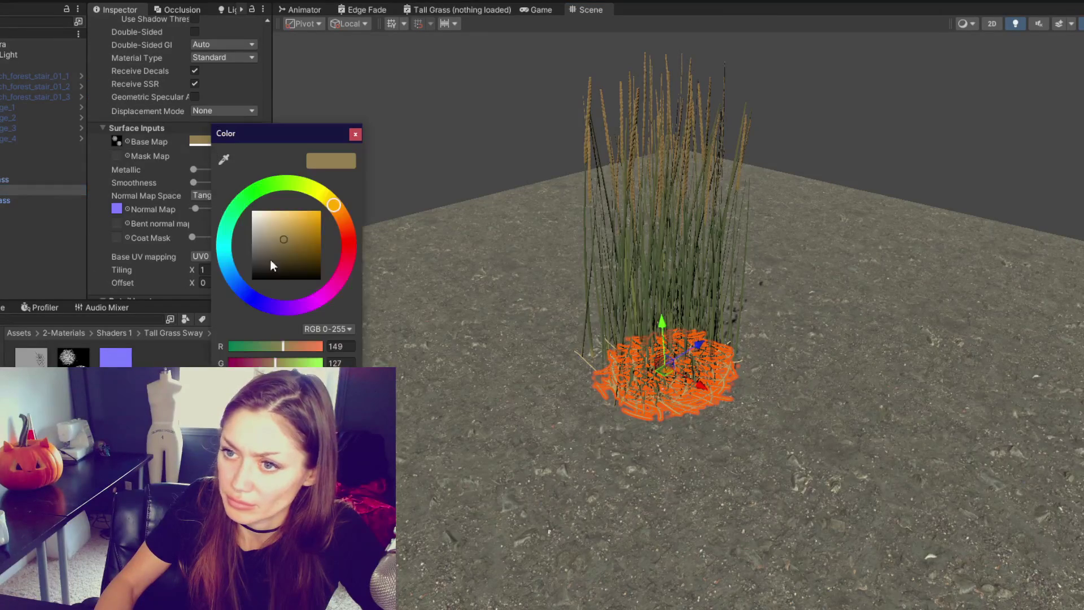
pyautogui.click(525, 120)
pyautogui.moveTo(525, 121)
pyautogui.mouseDown()
pyautogui.moveTo(480, 160)
pyautogui.moveTo(530, 138)
pyautogui.mouseUp()
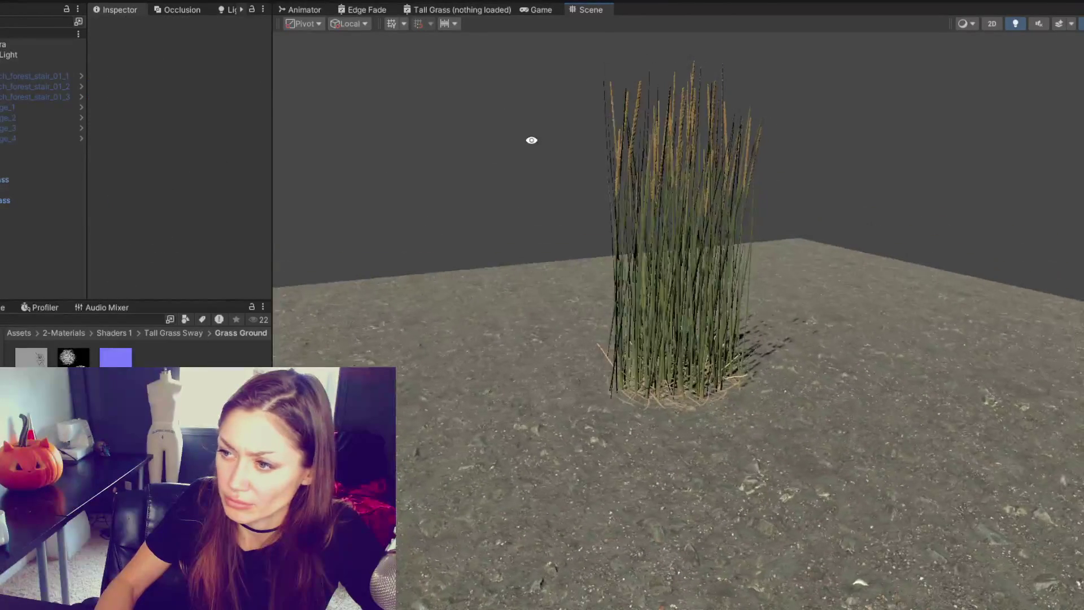
# Adjust the tan Base Map tint of the Grass Ground material and orbit to review it.
pyautogui.click(11, 191)
pyautogui.scroll(-8, 205, 215)
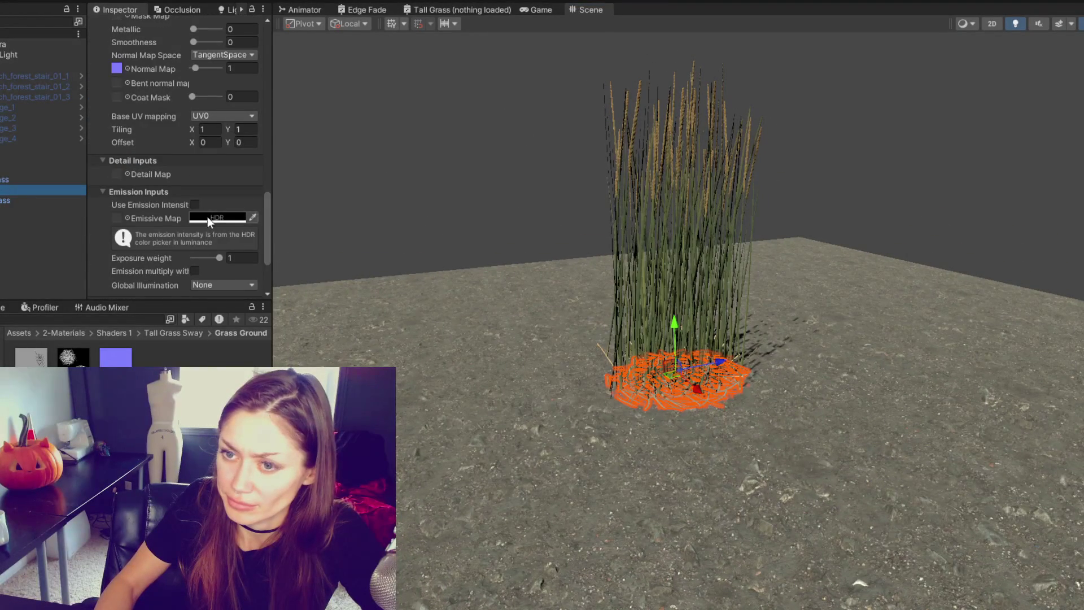
pyautogui.scroll(8, 208, 220)
pyautogui.click(209, 214)
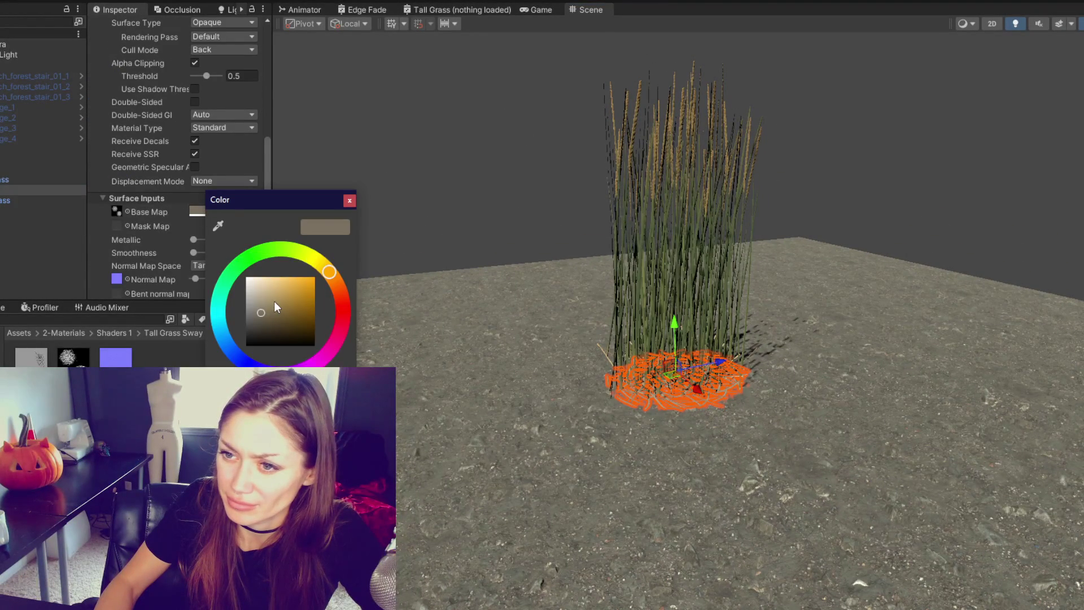
pyautogui.click(471, 192)
pyautogui.moveTo(471, 192)
pyautogui.mouseDown()
pyautogui.moveTo(546, 208)
pyautogui.moveTo(520, 208)
pyautogui.mouseUp()
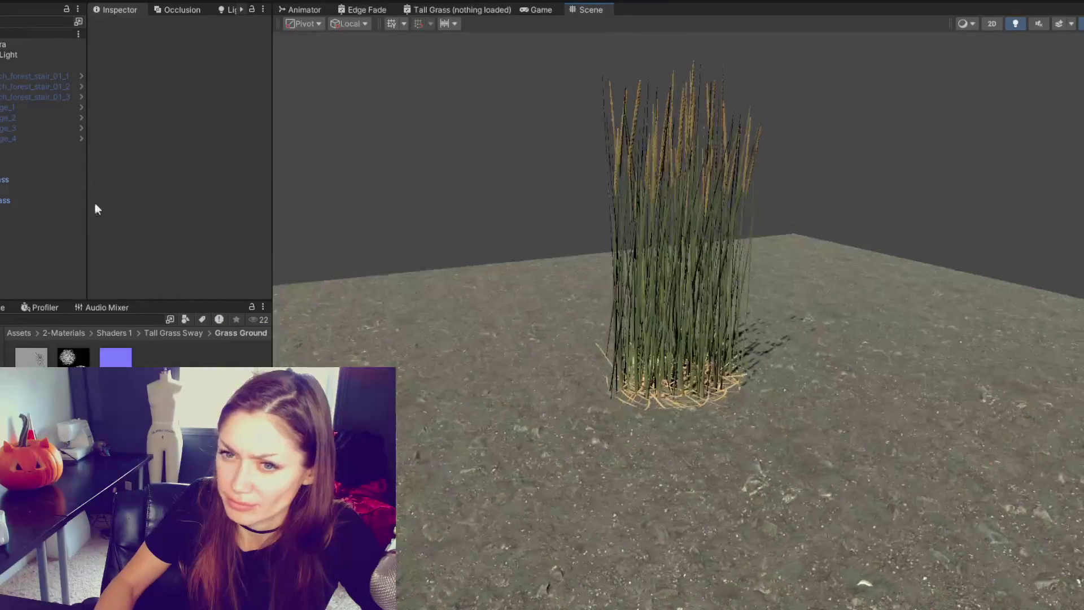
pyautogui.scroll(-15, 202, 176)
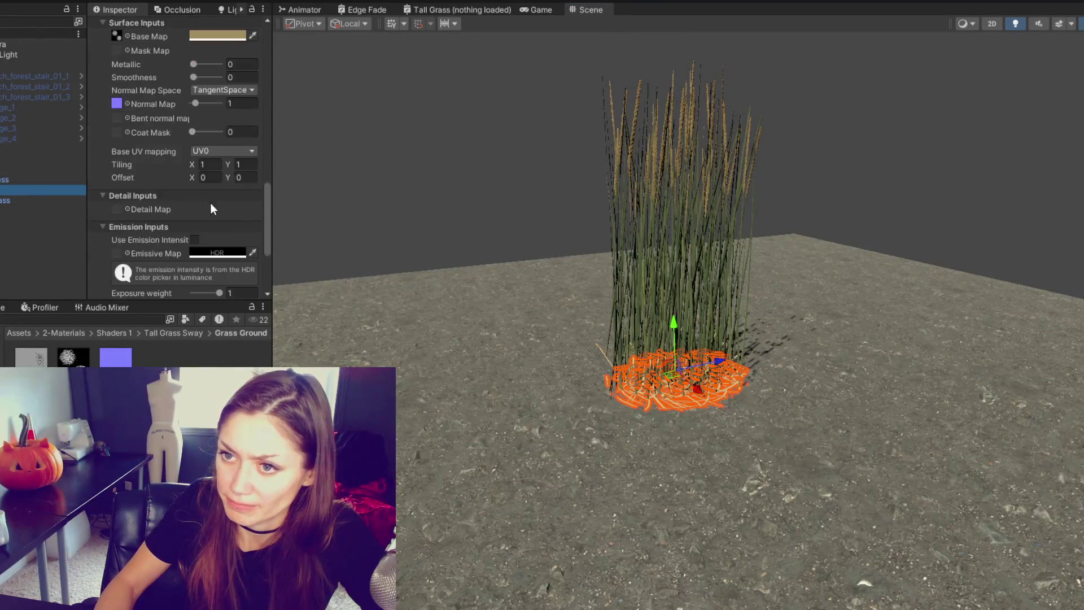
pyautogui.click(216, 38)
pyautogui.moveTo(295, 142); pyautogui.dragTo(302, 138)
pyautogui.moveTo(537, 204)
pyautogui.mouseDown()
pyautogui.moveTo(632, 221)
pyautogui.moveTo(426, 230)
pyautogui.moveTo(504, 211)
pyautogui.moveTo(851, 224)
pyautogui.moveTo(865, 264)
pyautogui.moveTo(832, 259)
pyautogui.moveTo(842, 295)
pyautogui.mouseUp()
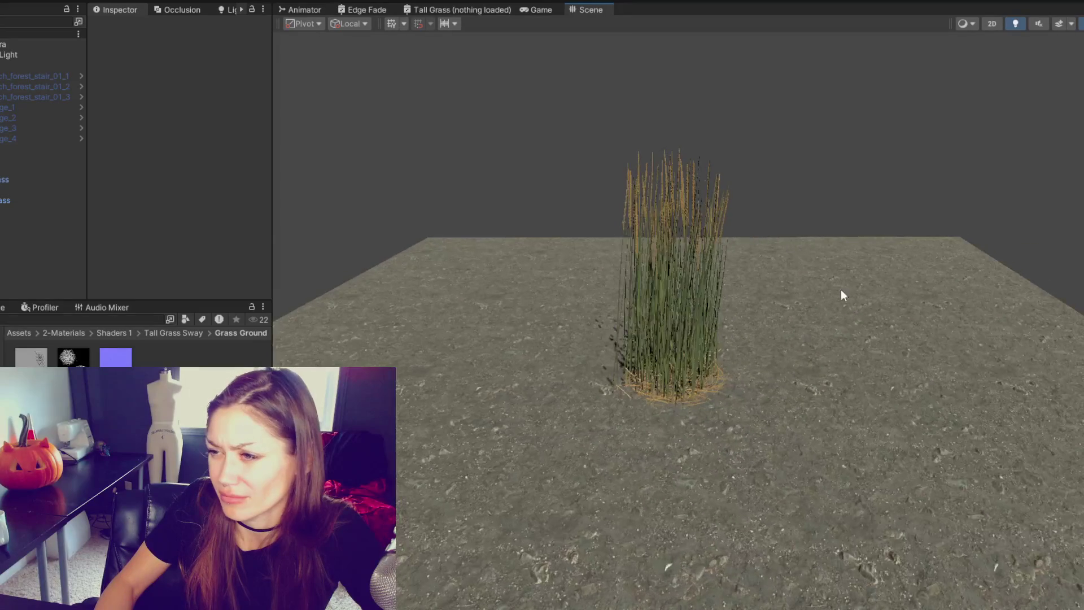
# Reopen the Base Map colour picker to recheck the tint from another angle.
pyautogui.click(12, 186)
pyautogui.scroll(-10, 236, 143)
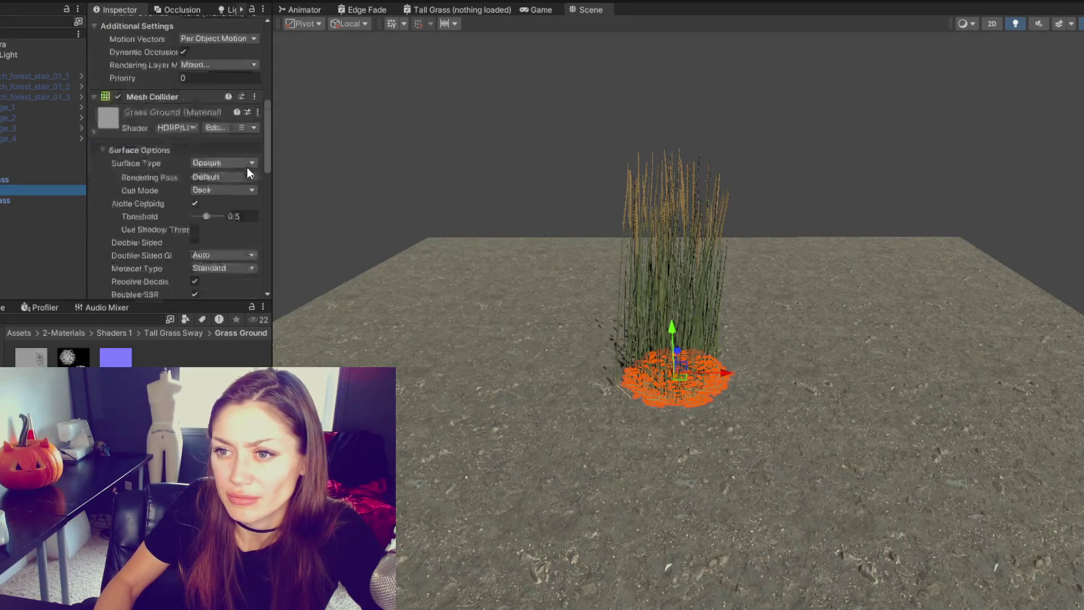
pyautogui.scroll(-8, 228, 129)
pyautogui.click(221, 106)
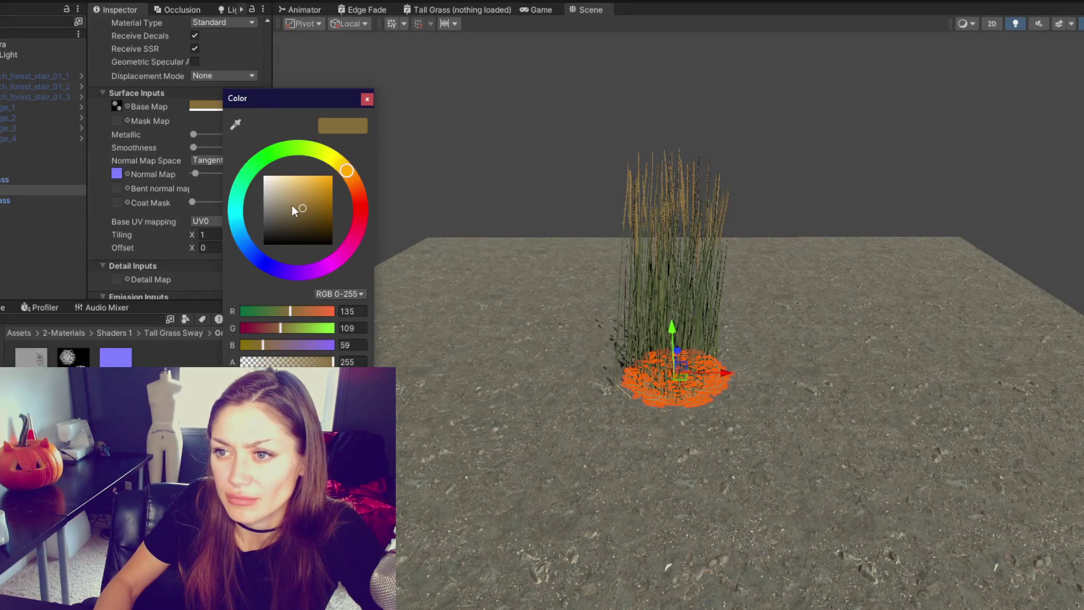
pyautogui.click(618, 60)
pyautogui.moveTo(618, 60)
pyautogui.mouseDown()
pyautogui.moveTo(571, 106)
pyautogui.moveTo(290, 77)
pyautogui.moveTo(862, 58)
pyautogui.moveTo(819, 177)
pyautogui.moveTo(692, 245)
pyautogui.moveTo(803, 218)
pyautogui.moveTo(981, 218)
pyautogui.moveTo(683, 218)
pyautogui.moveTo(656, 247)
pyautogui.moveTo(714, 262)
pyautogui.moveTo(719, 160)
pyautogui.moveTo(663, 92)
pyautogui.moveTo(500, 178)
pyautogui.moveTo(520, 194)
pyautogui.moveTo(869, 147)
pyautogui.mouseUp()
pyautogui.scroll(6, 691, 245)
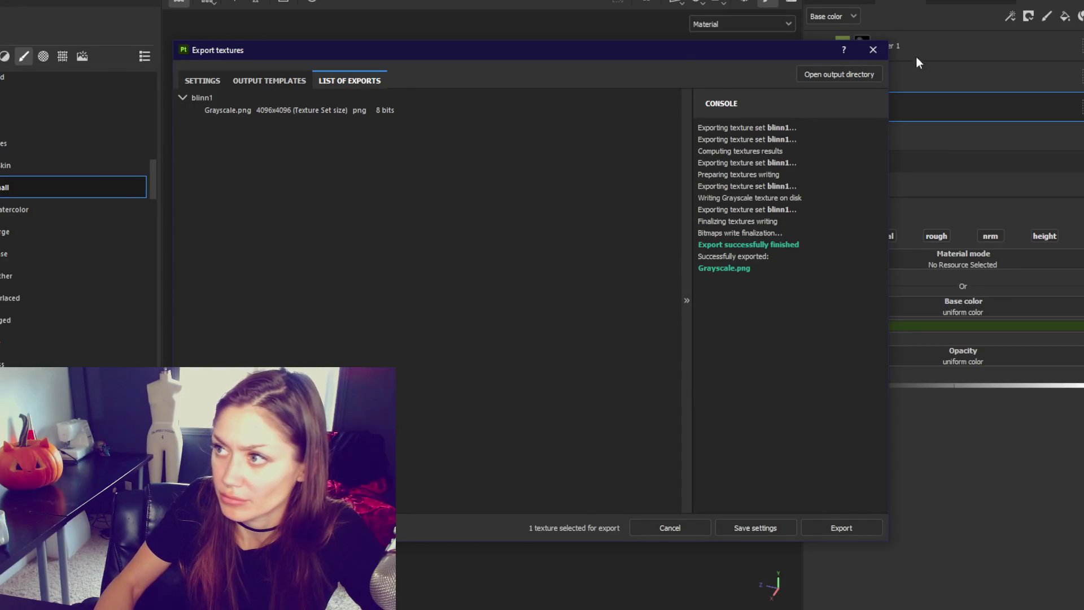
# In Substance 3D Painter, dismiss the export results and orbit around the grass tuft.
pyautogui.click(866, 46)
pyautogui.click(852, 2)
pyautogui.moveTo(537, 339); pyautogui.dragTo(491, 345)
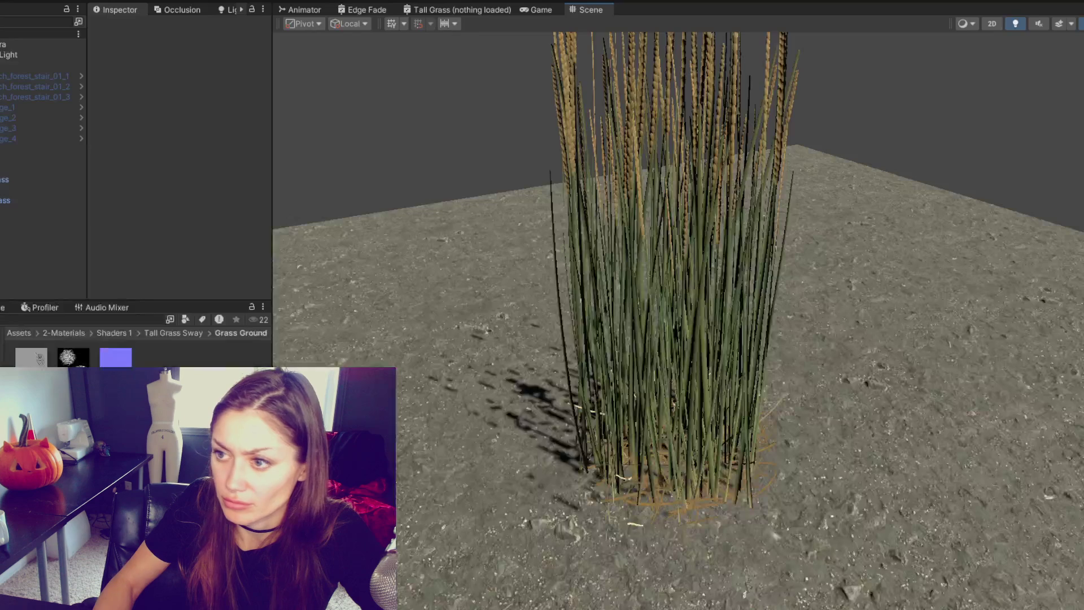
pyautogui.moveTo(1010, 230)
pyautogui.mouseDown()
pyautogui.moveTo(765, 141)
pyautogui.moveTo(719, 85)
pyautogui.moveTo(694, 95)
pyautogui.moveTo(968, 170)
pyautogui.moveTo(1005, 206)
pyautogui.moveTo(700, 181)
pyautogui.mouseUp()
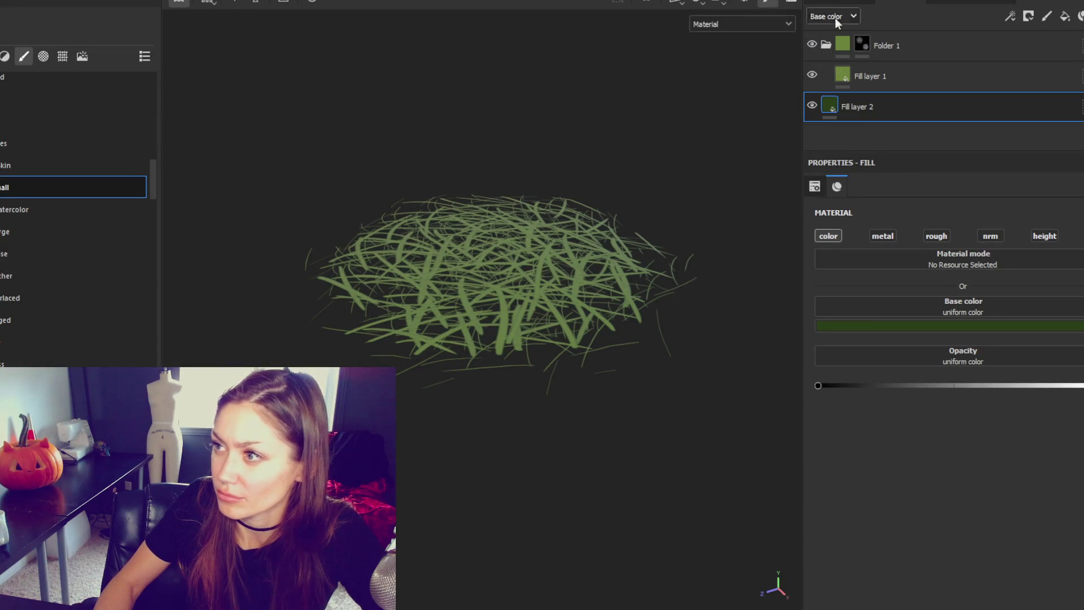
# Make openPBR_shader1 the active texture set, checking its grey islands in the 2D UV view.
pyautogui.click(812, 48)
pyautogui.moveTo(669, 129)
pyautogui.mouseDown()
pyautogui.moveTo(313, 104)
pyautogui.moveTo(469, 72)
pyautogui.moveTo(605, 77)
pyautogui.moveTo(442, 79)
pyautogui.moveTo(386, 195)
pyautogui.moveTo(506, 153)
pyautogui.mouseUp()
pyautogui.press('F3')
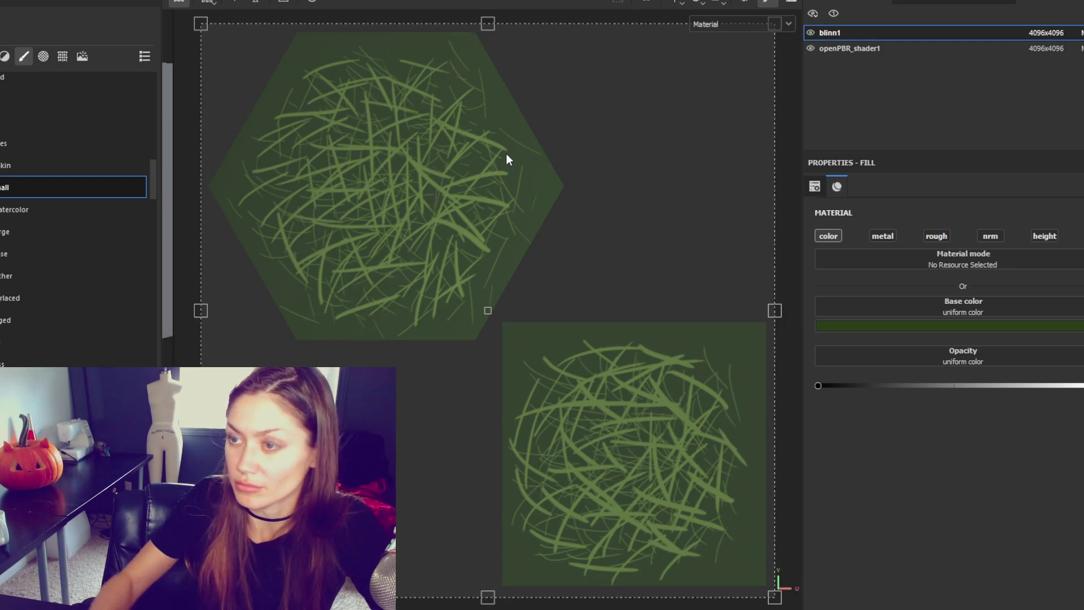
pyautogui.click(906, 48)
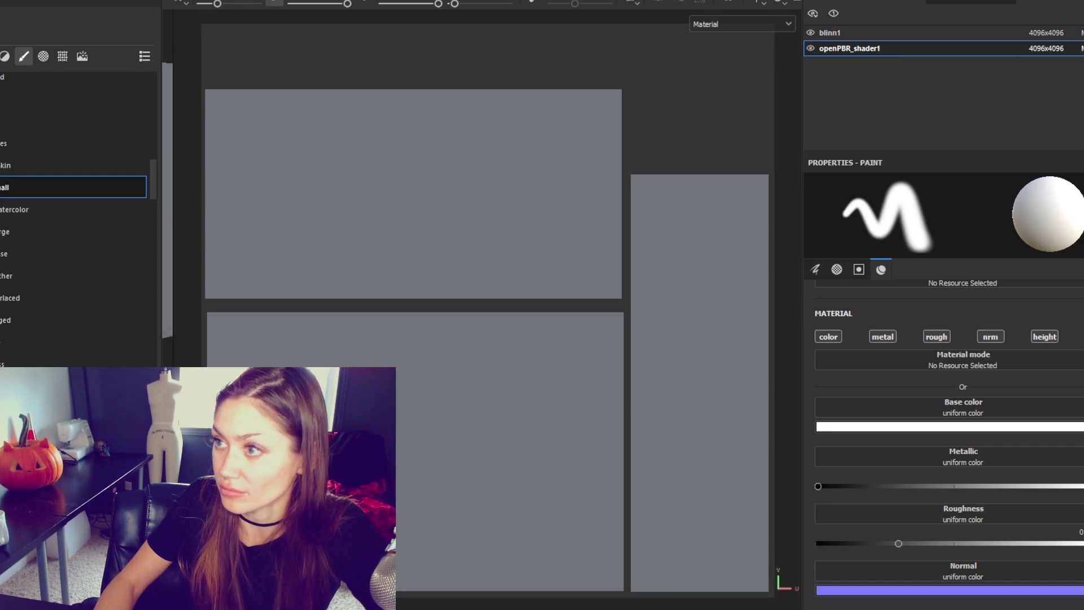
pyautogui.click(828, 3)
pyautogui.click(827, 2)
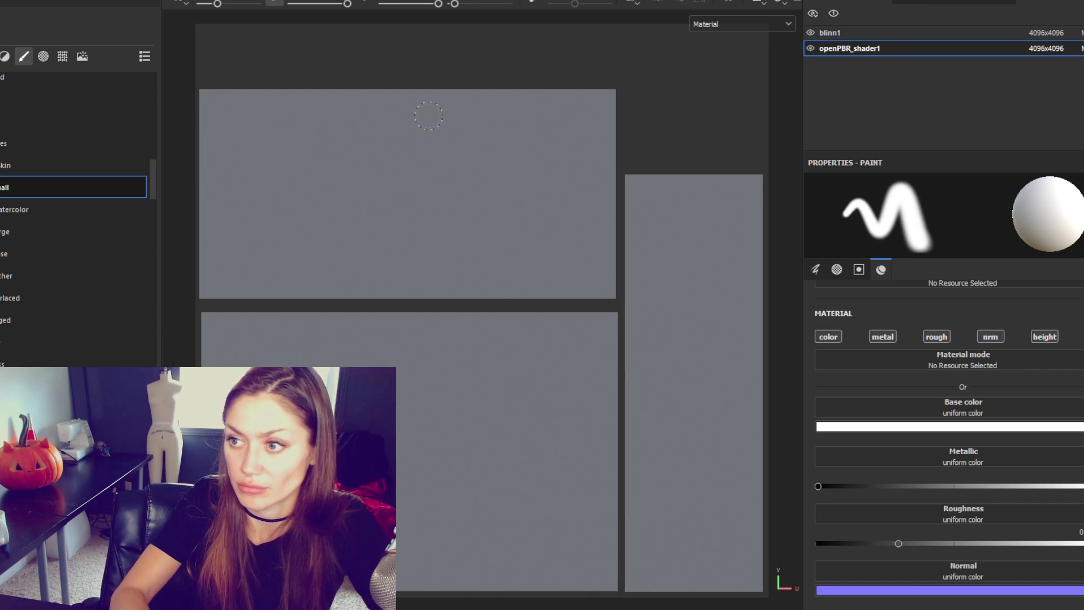
pyautogui.press('F2')
pyautogui.moveTo(429, 117)
pyautogui.mouseDown()
pyautogui.moveTo(427, 184)
pyautogui.moveTo(460, 162)
pyautogui.moveTo(378, 199)
pyautogui.moveTo(428, 210)
pyautogui.mouseUp()
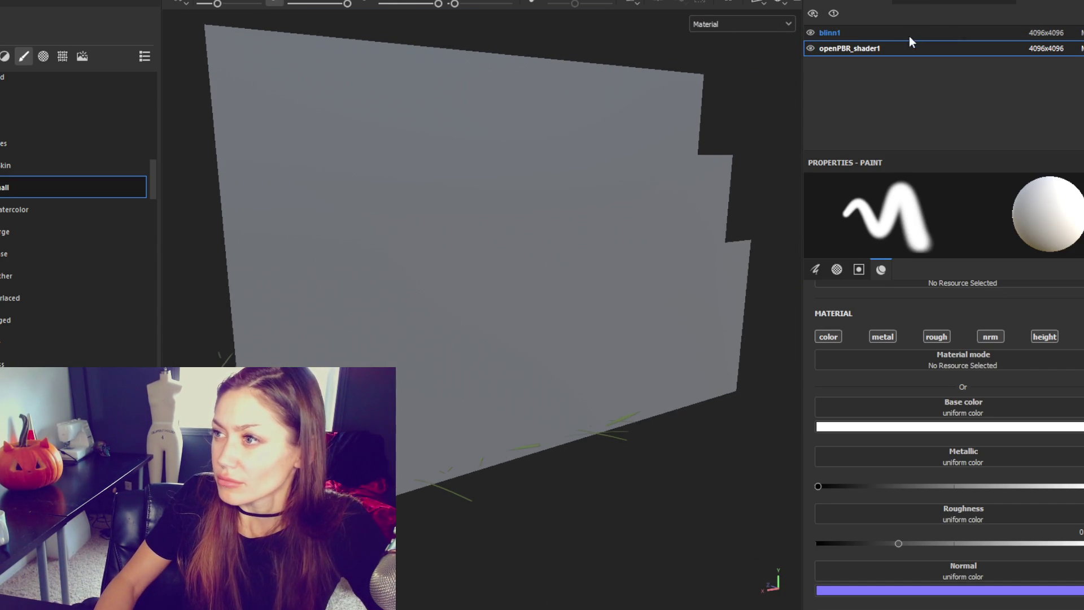
# Add a fill layer with height, normal, roughness and metallic disabled and opacity about 0.096.
pyautogui.click(908, 1)
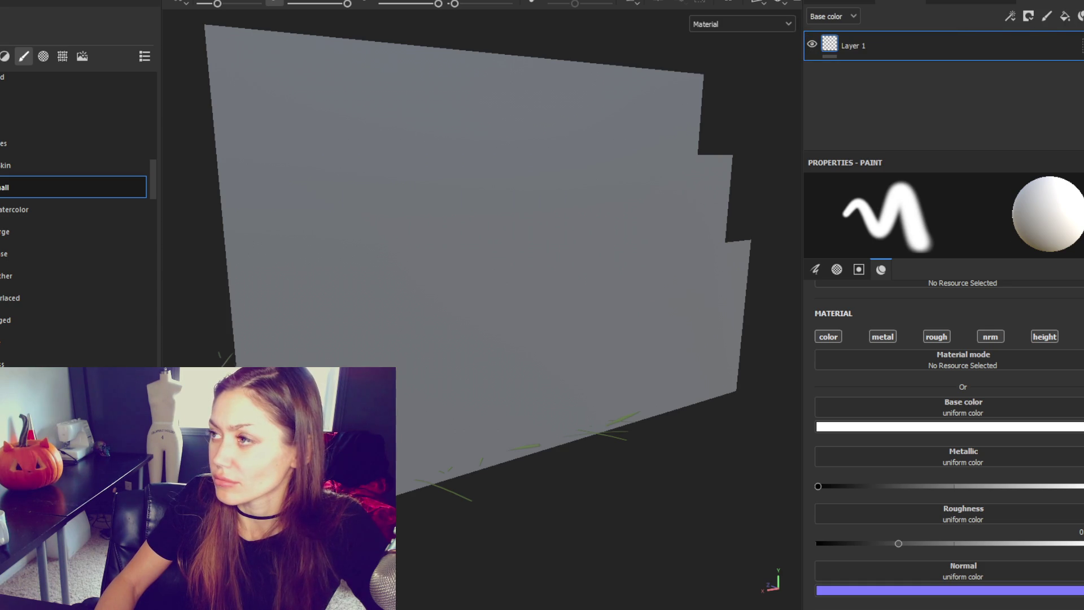
pyautogui.click(1081, 17)
pyautogui.click(1045, 236)
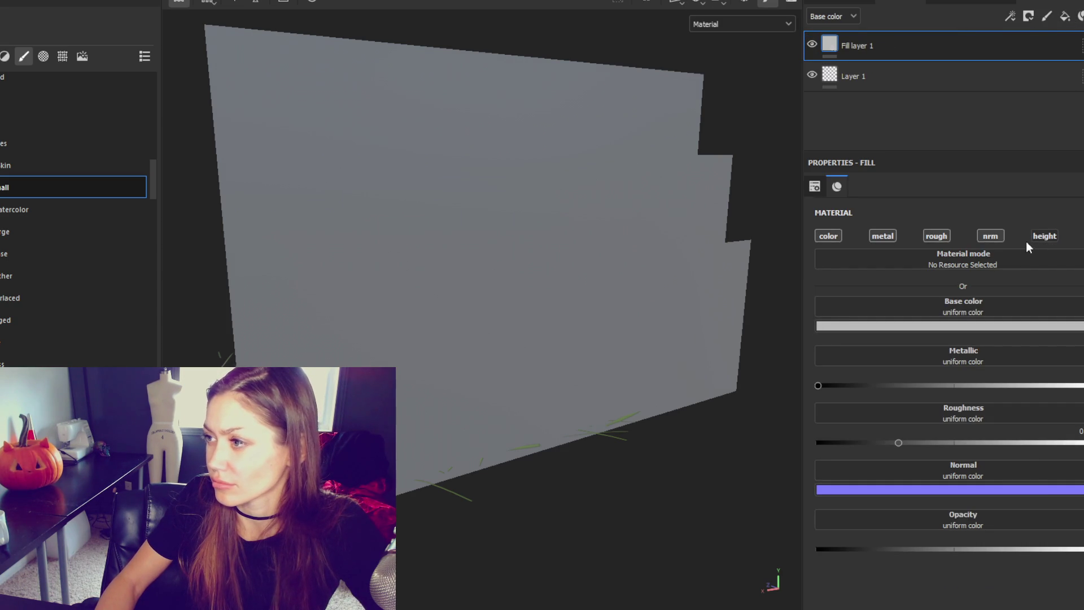
pyautogui.click(991, 236)
pyautogui.click(937, 236)
pyautogui.click(883, 236)
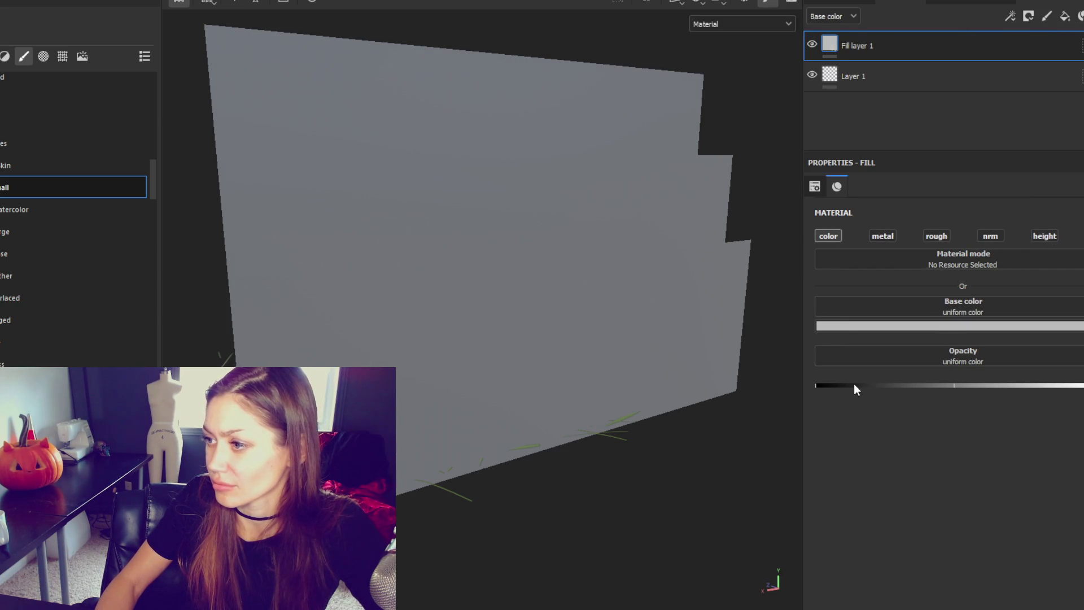
pyautogui.click(842, 388)
# Set the fill layer's base colour to olive 787336.
pyautogui.click(908, 327)
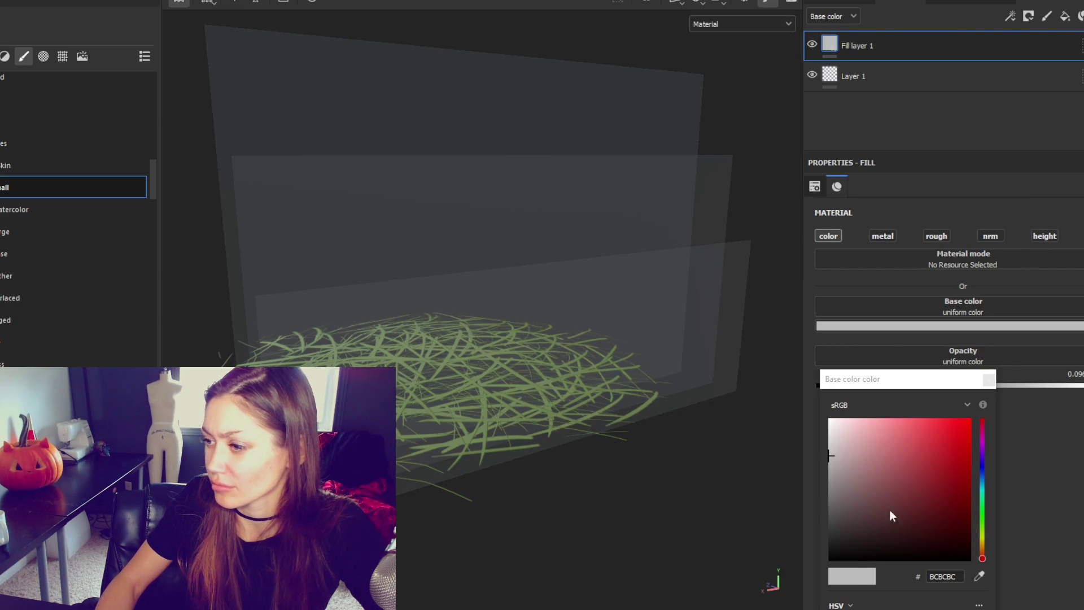
pyautogui.click(874, 479)
pyautogui.click(981, 536)
pyautogui.click(982, 537)
pyautogui.click(904, 494)
pyautogui.click(907, 493)
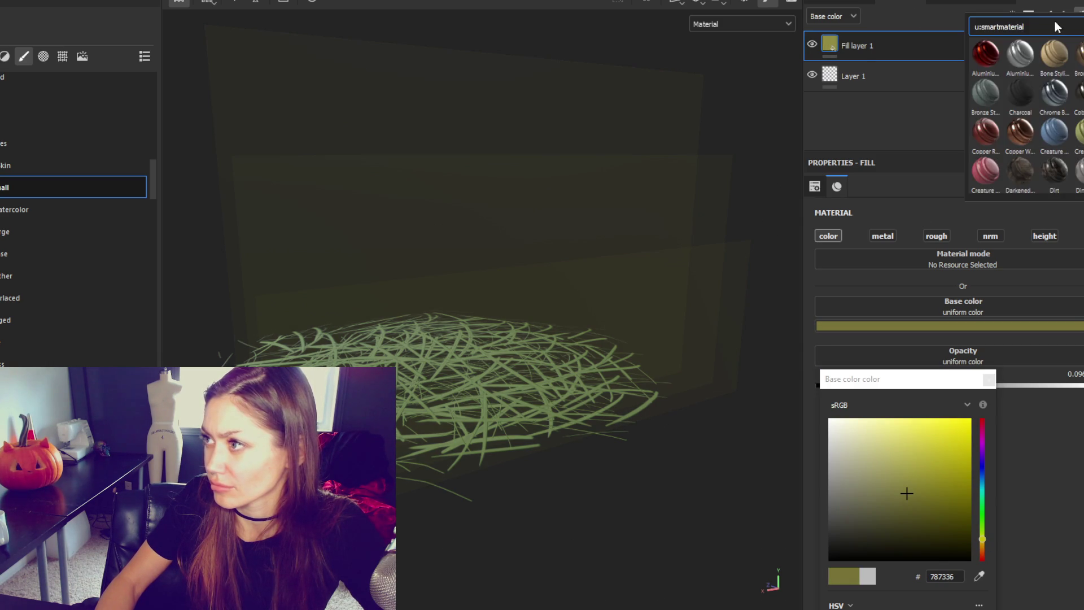
# Add Folder 1 with a black mask containing Fill layer 2, and select the folder.
pyautogui.click(1080, 16)
pyautogui.click(1063, 17)
pyautogui.rightClick(828, 55)
pyautogui.click(868, 58)
pyautogui.click(878, 77)
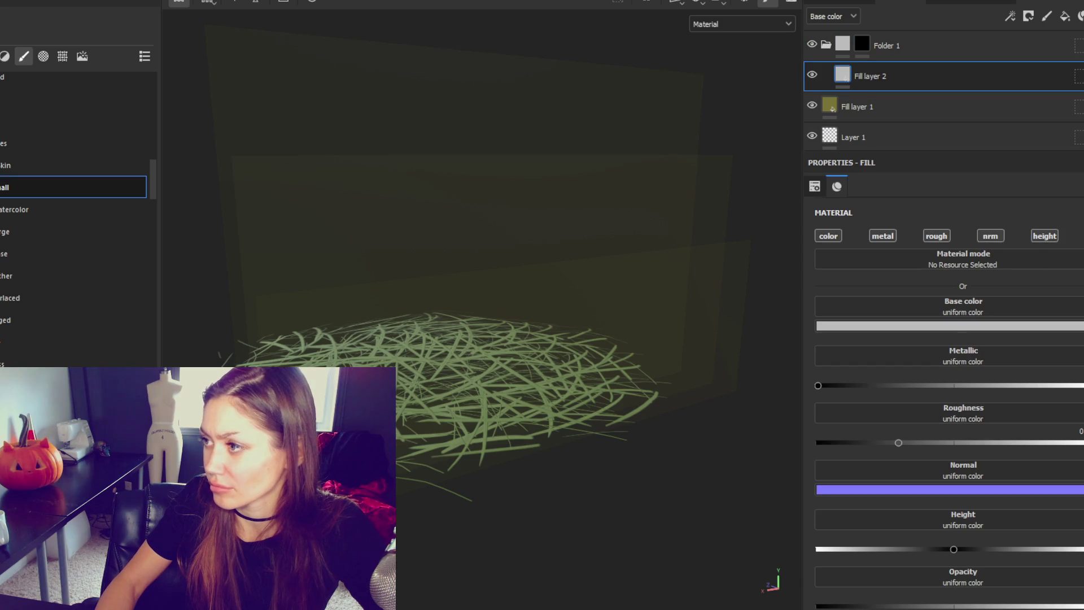
pyautogui.moveTo(961, 546); pyautogui.dragTo(965, 547)
pyautogui.hotkey('ctrl', 'z')
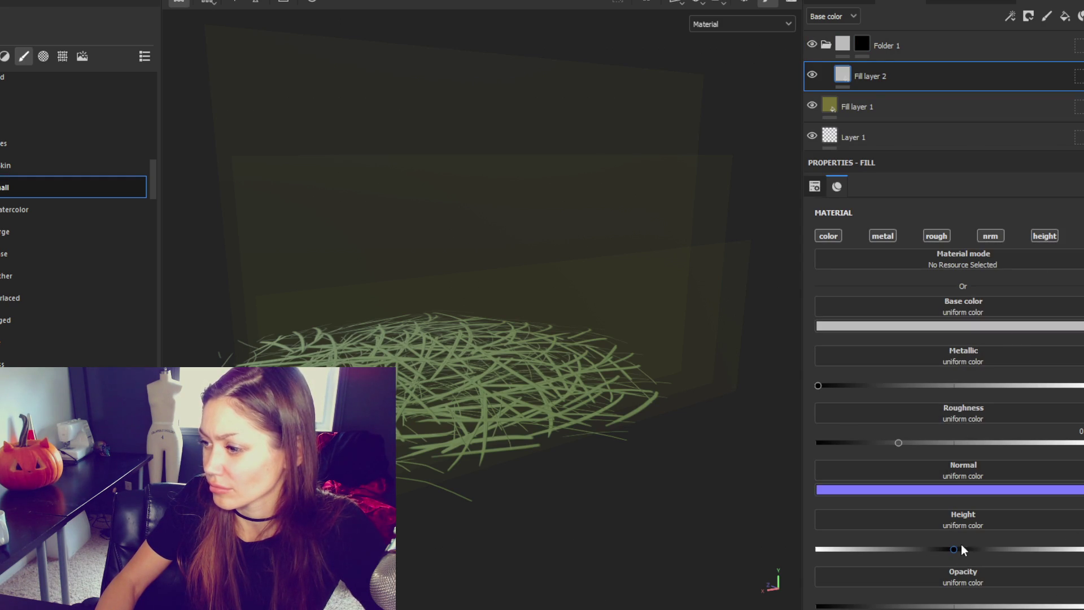
pyautogui.click(863, 107)
pyautogui.click(881, 77)
pyautogui.click(927, 57)
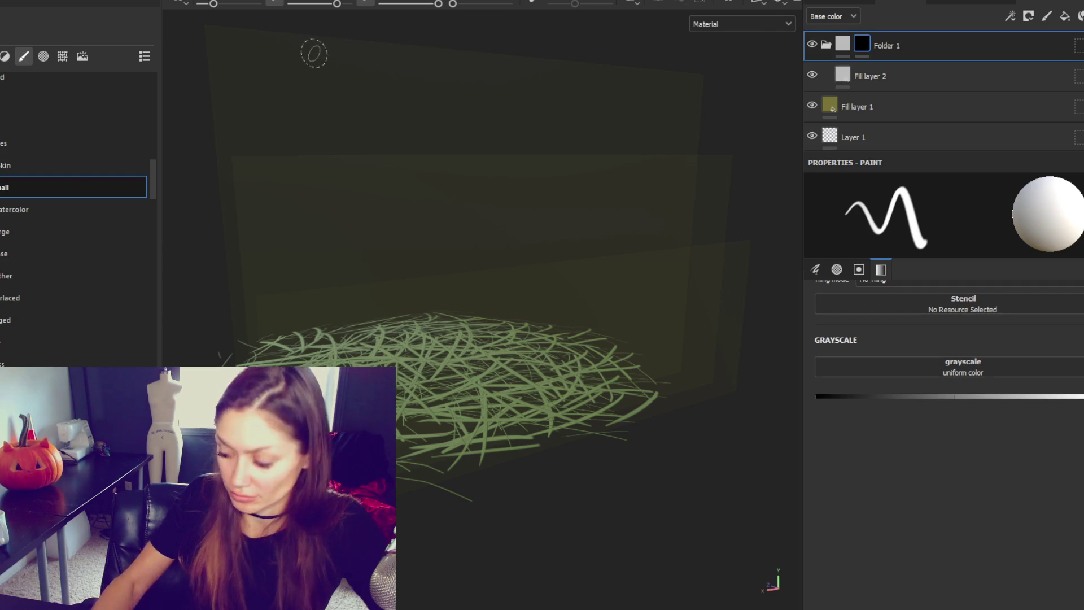
# Make the brush thinner and paint the first thin upright grass blades rising from the clump.
pyautogui.moveTo(553, 457); pyautogui.dragTo(627, 339)
pyautogui.moveTo(624, 388)
pyautogui.mouseDown()
pyautogui.moveTo(654, 271)
pyautogui.moveTo(665, 386)
pyautogui.mouseUp()
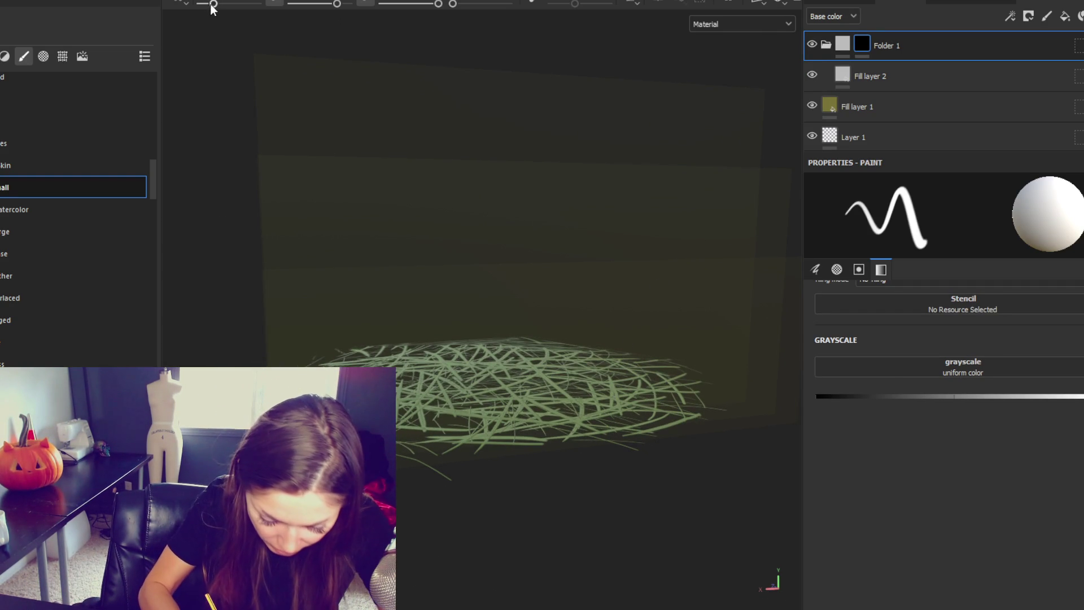
pyautogui.moveTo(214, 4); pyautogui.dragTo(207, 4)
pyautogui.moveTo(600, 362); pyautogui.dragTo(621, 318)
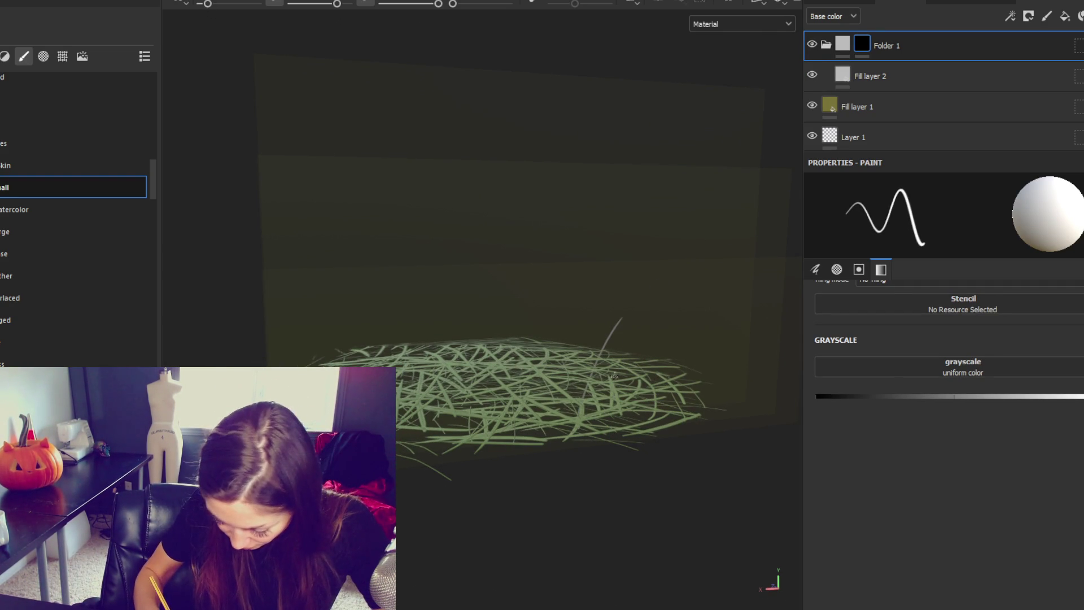
pyautogui.moveTo(613, 381); pyautogui.dragTo(681, 294)
pyautogui.moveTo(640, 364); pyautogui.dragTo(637, 292)
pyautogui.moveTo(674, 377); pyautogui.dragTo(720, 308)
pyautogui.moveTo(529, 356)
pyautogui.mouseDown()
pyautogui.moveTo(515, 317)
pyautogui.moveTo(563, 327)
pyautogui.moveTo(573, 299)
pyautogui.mouseUp()
# Paint more thin upright blades across the patch, including slanted ones on the left and right.
pyautogui.moveTo(491, 351); pyautogui.dragTo(485, 308)
pyautogui.moveTo(557, 347); pyautogui.dragTo(586, 301)
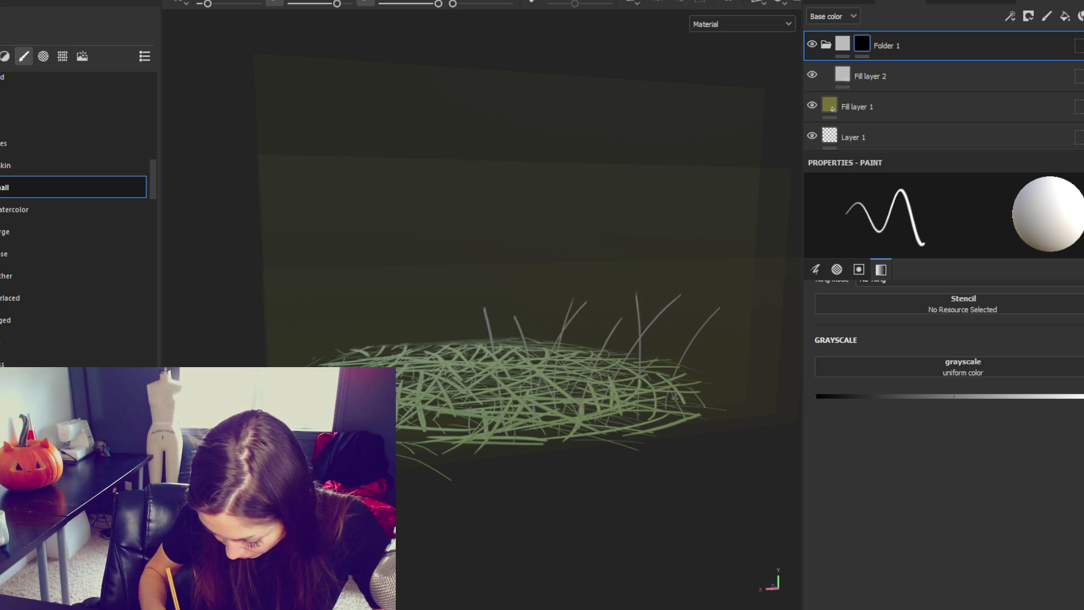
pyautogui.moveTo(676, 418); pyautogui.dragTo(746, 325)
pyautogui.moveTo(428, 351); pyautogui.dragTo(405, 309)
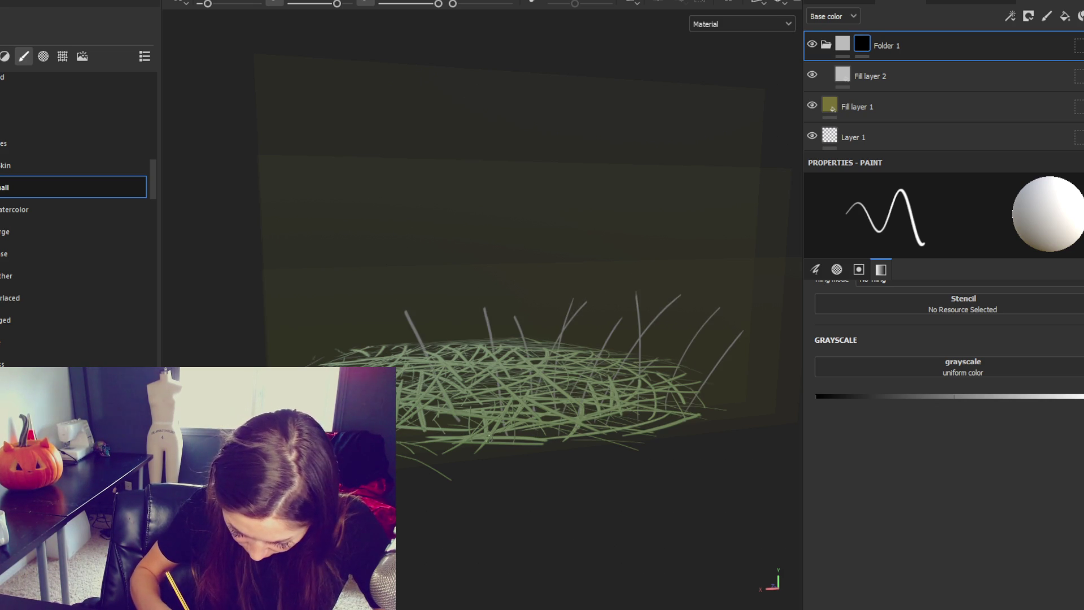
pyautogui.moveTo(460, 352); pyautogui.dragTo(454, 312)
pyautogui.moveTo(386, 356); pyautogui.dragTo(373, 332)
pyautogui.moveTo(576, 350); pyautogui.dragTo(593, 308)
pyautogui.moveTo(528, 342); pyautogui.dragTo(538, 288)
pyautogui.moveTo(339, 362); pyautogui.dragTo(310, 331)
# Add tall blades through the middle, a curved one on the right edge, and a faint leaning blade.
pyautogui.moveTo(408, 351); pyautogui.dragTo(411, 305)
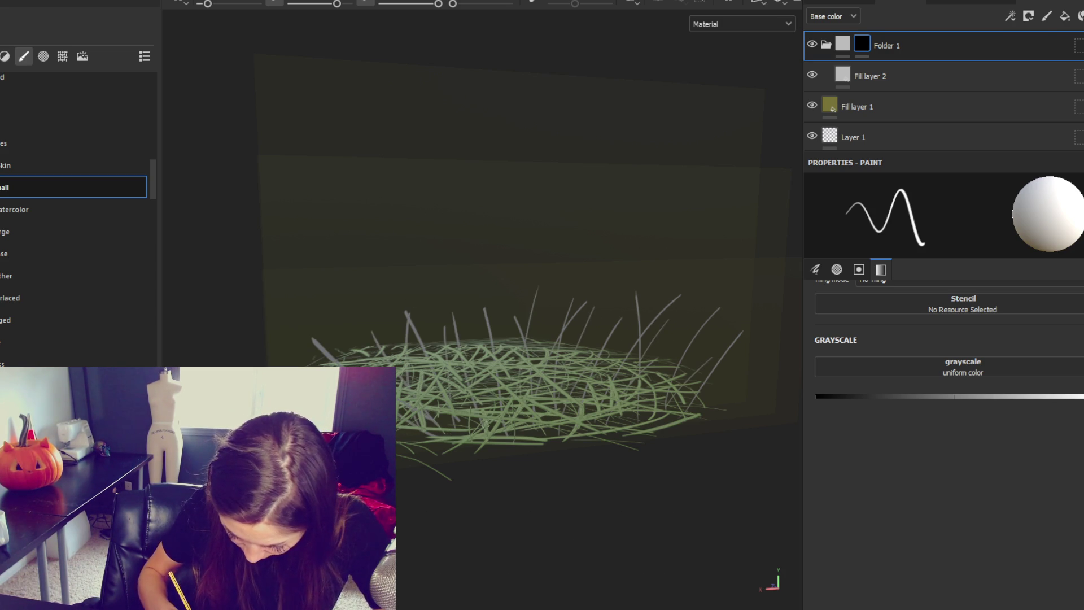
pyautogui.moveTo(501, 347); pyautogui.dragTo(497, 286)
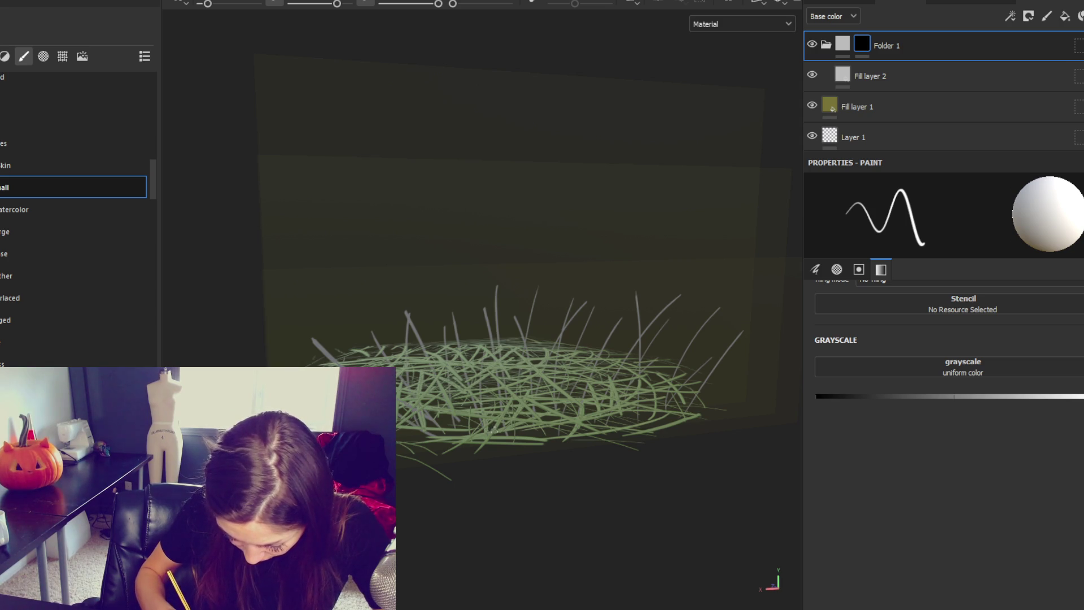
pyautogui.moveTo(468, 347); pyautogui.dragTo(464, 317)
pyautogui.moveTo(380, 347); pyautogui.dragTo(375, 313)
pyautogui.moveTo(575, 346); pyautogui.dragTo(603, 275)
pyautogui.moveTo(460, 327); pyautogui.dragTo(470, 278)
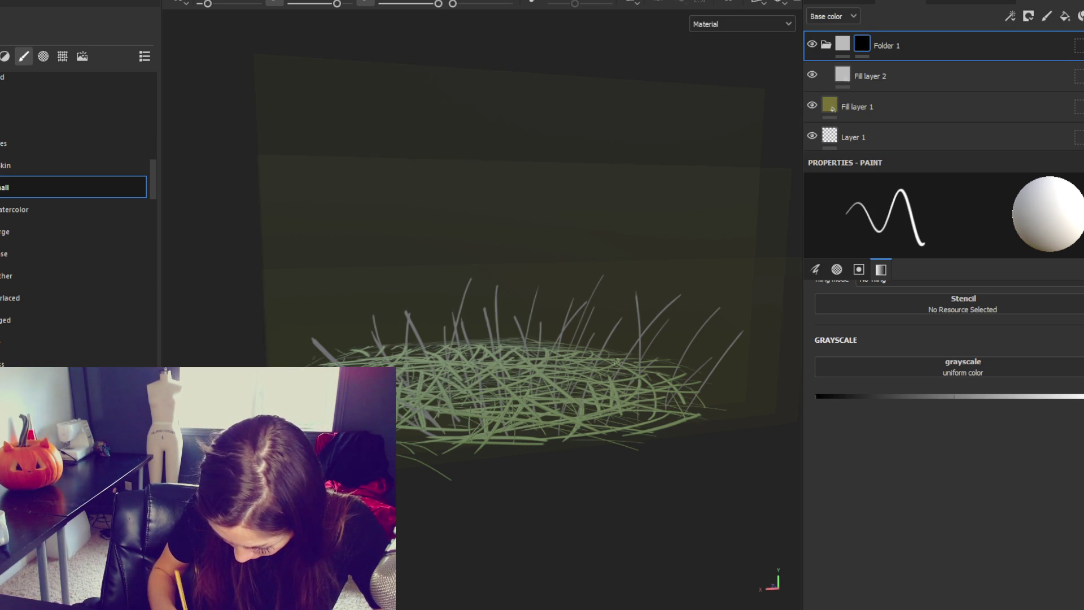
pyautogui.moveTo(685, 372)
pyautogui.mouseDown()
pyautogui.moveTo(716, 354)
pyautogui.moveTo(686, 327)
pyautogui.moveTo(653, 365)
pyautogui.moveTo(665, 323)
pyautogui.mouseUp()
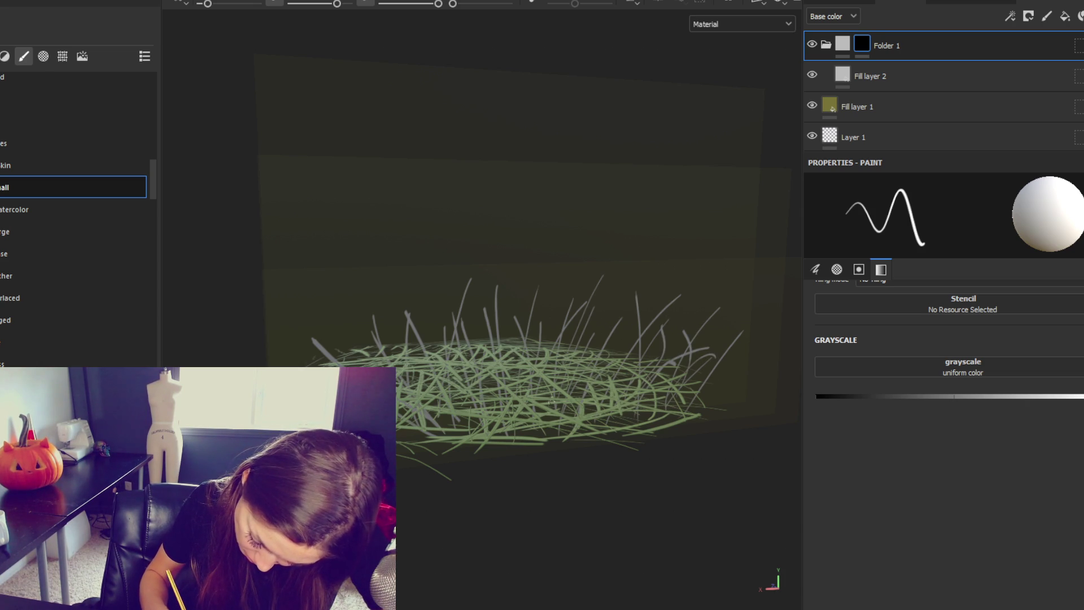
pyautogui.moveTo(598, 367); pyautogui.dragTo(602, 296)
pyautogui.moveTo(528, 342); pyautogui.dragTo(556, 311)
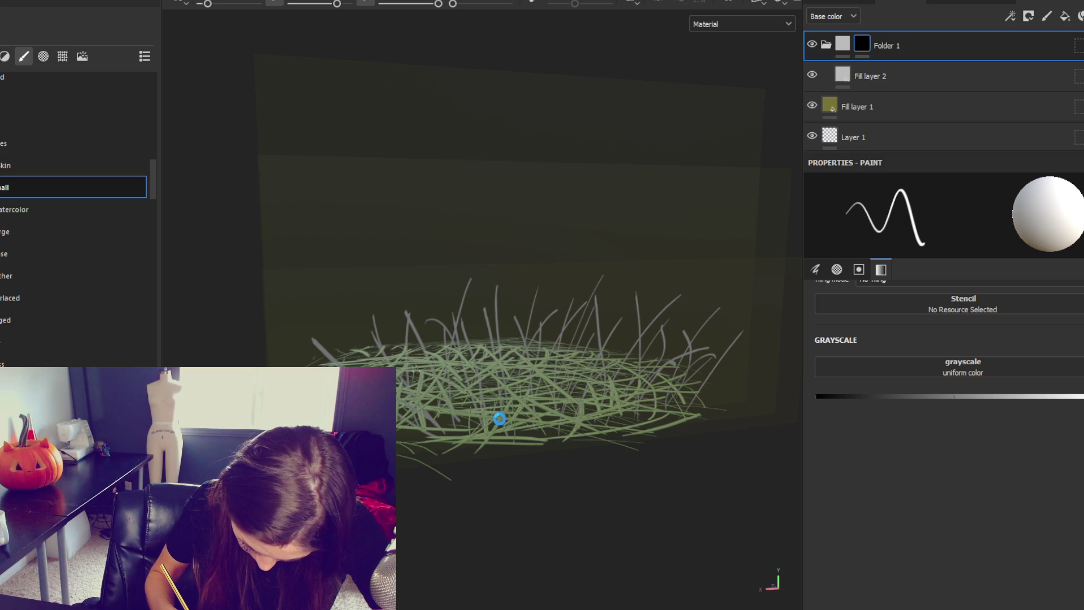
# Orbit around the grass card from higher and flatter angles to check the painted blades.
pyautogui.moveTo(500, 418)
pyautogui.mouseDown()
pyautogui.moveTo(440, 412)
pyautogui.moveTo(426, 385)
pyautogui.mouseUp()
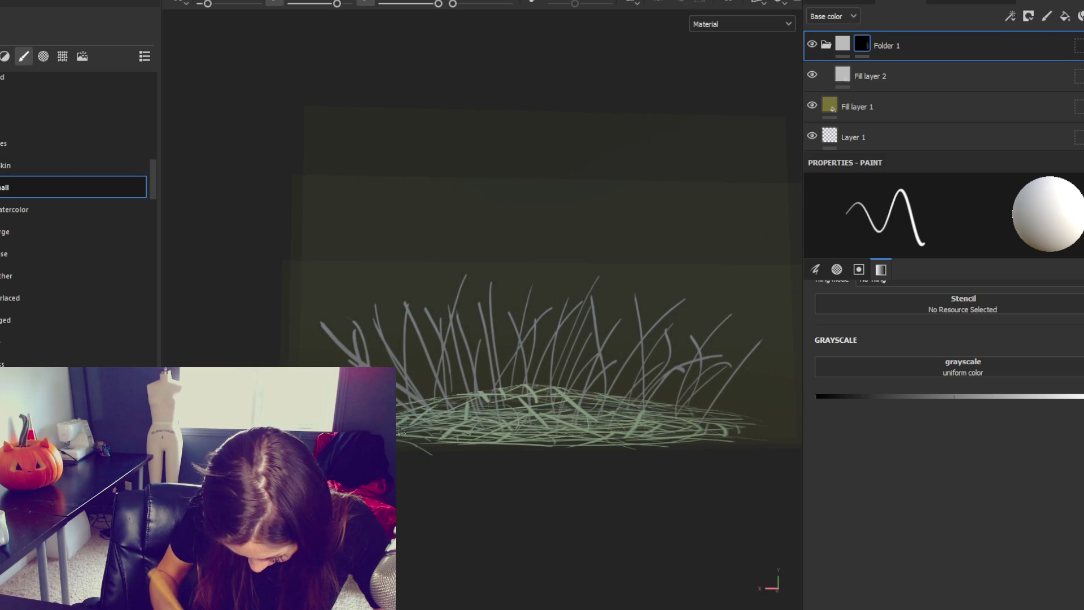
pyautogui.moveTo(400, 432); pyautogui.dragTo(617, 295)
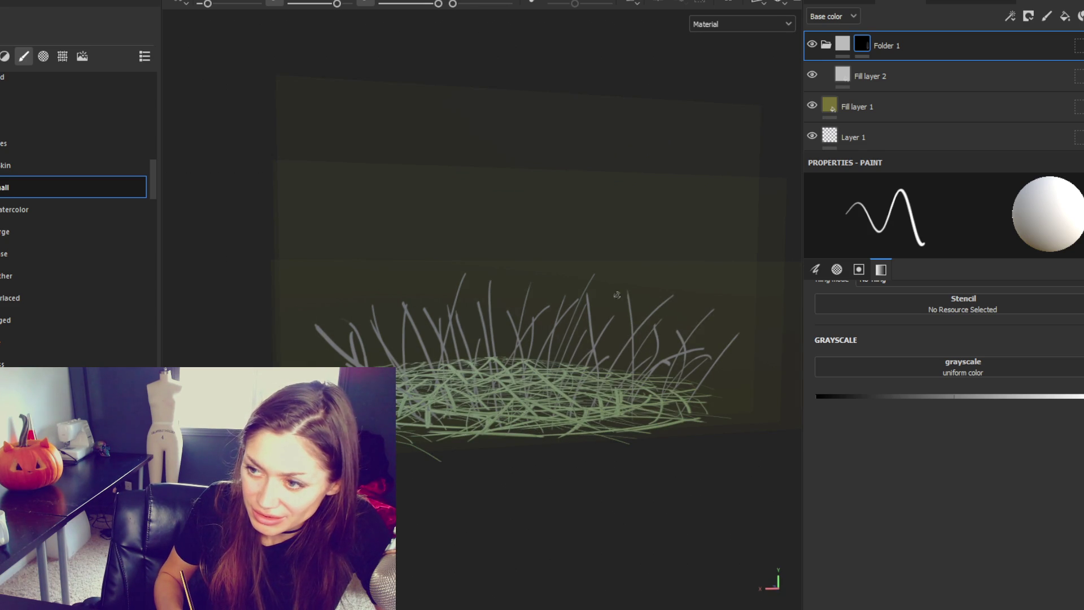
pyautogui.moveTo(547, 348); pyautogui.dragTo(551, 352)
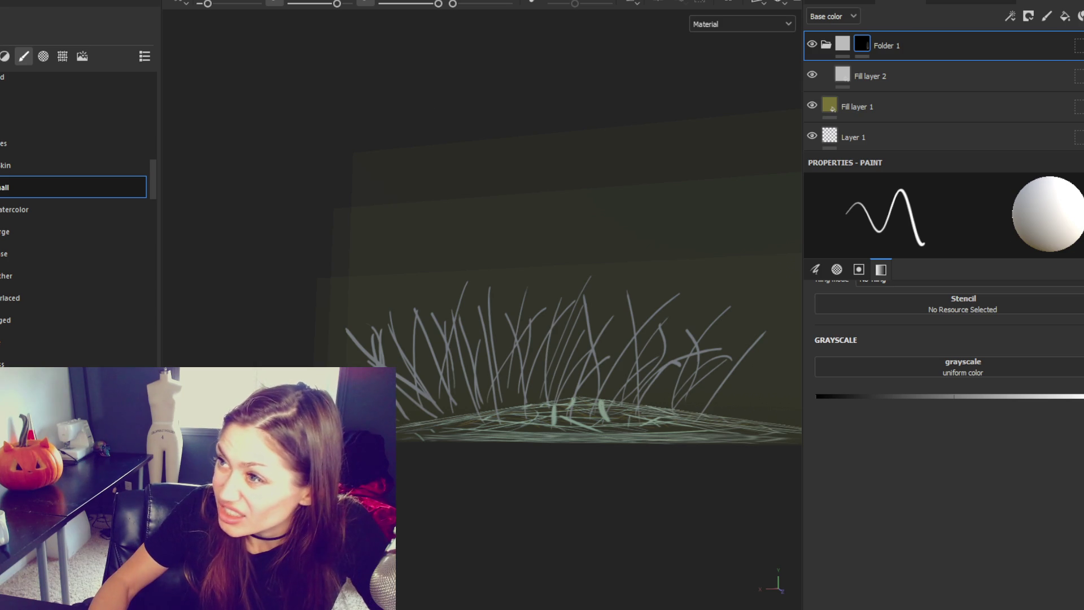
# Hide the blinn1 ground grass mesh in the Texture Set List and return to the layers.
pyautogui.click(836, 3)
pyautogui.click(811, 33)
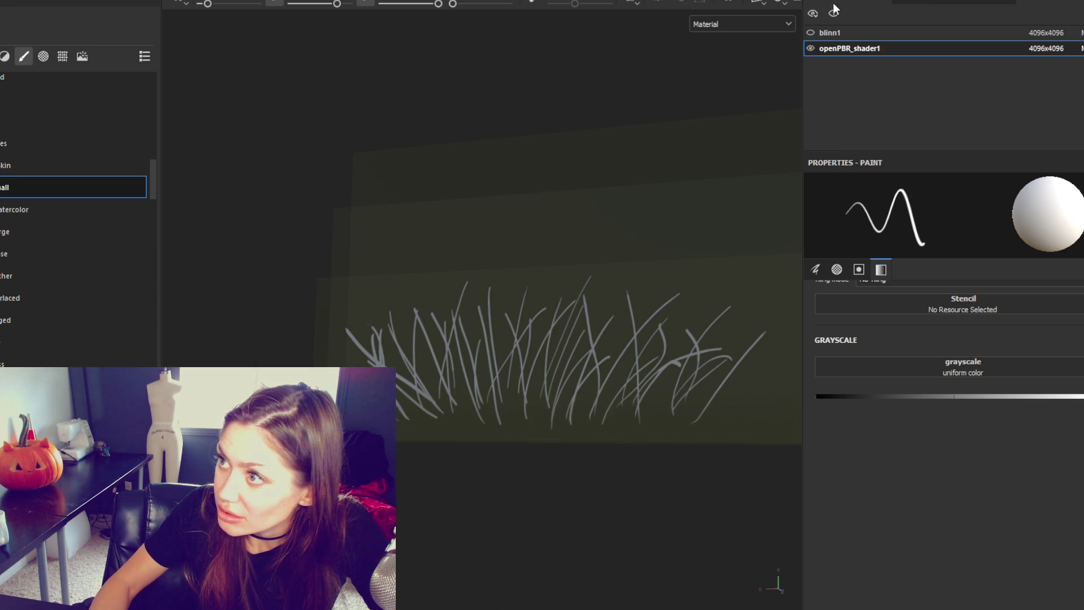
pyautogui.click(907, 4)
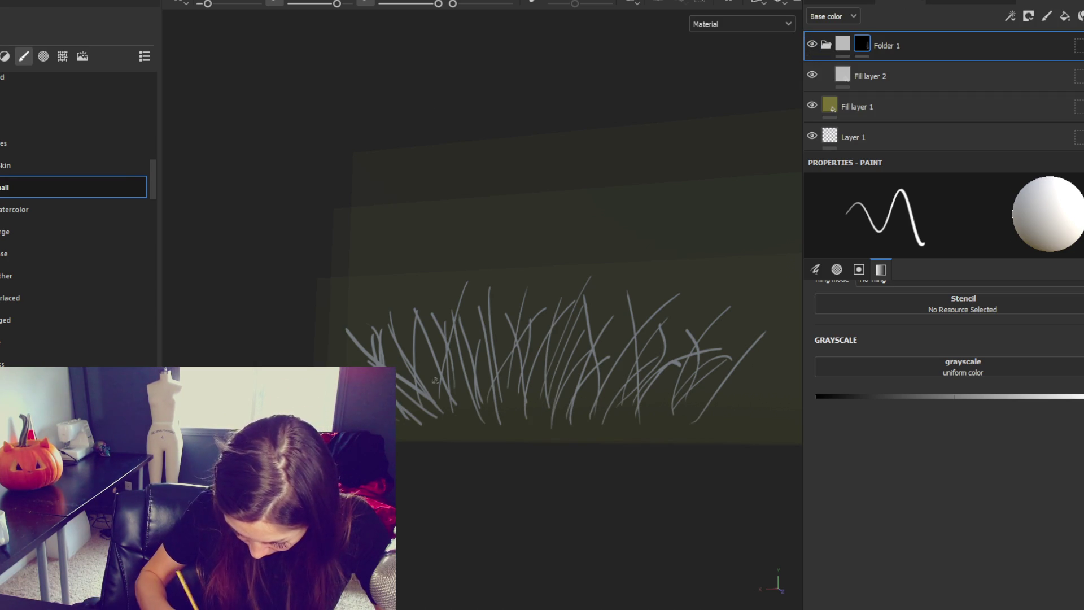
# Paint extra grass blades rising from the bottom of the card, then orbit to check them.
pyautogui.moveTo(455, 408); pyautogui.dragTo(465, 443)
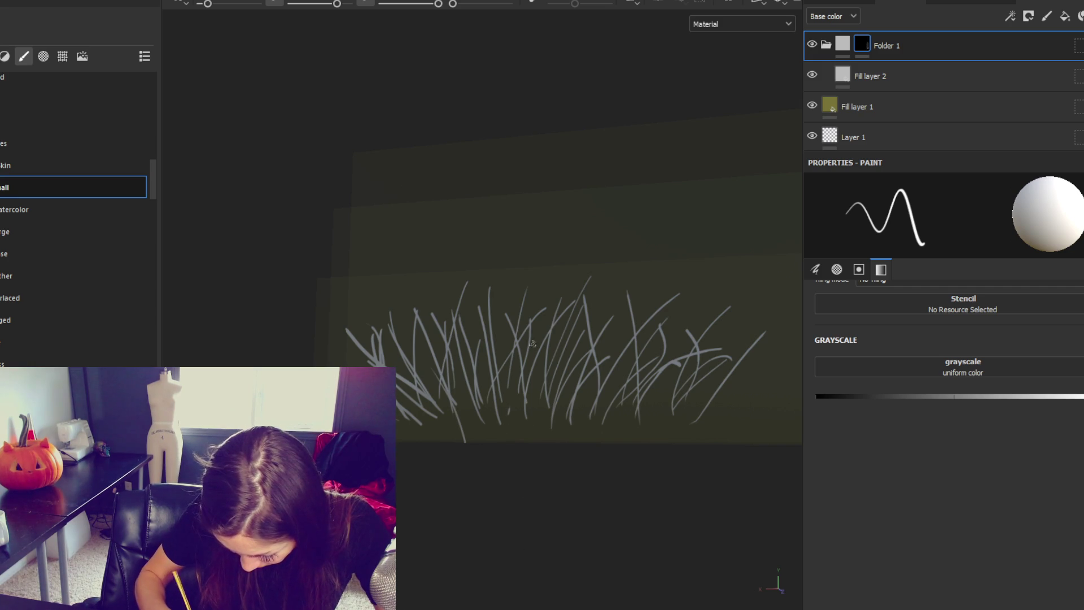
pyautogui.moveTo(577, 440); pyautogui.dragTo(597, 370)
pyautogui.moveTo(617, 422); pyautogui.dragTo(659, 367)
pyautogui.moveTo(650, 438); pyautogui.dragTo(666, 373)
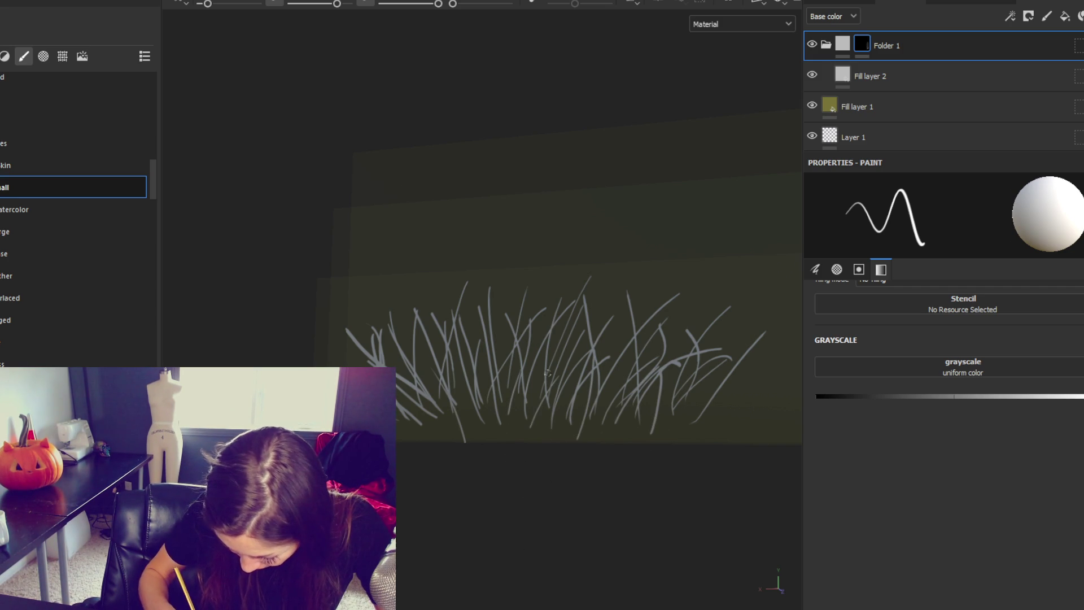
pyautogui.moveTo(452, 429); pyautogui.dragTo(472, 365)
pyautogui.moveTo(540, 435); pyautogui.dragTo(597, 373)
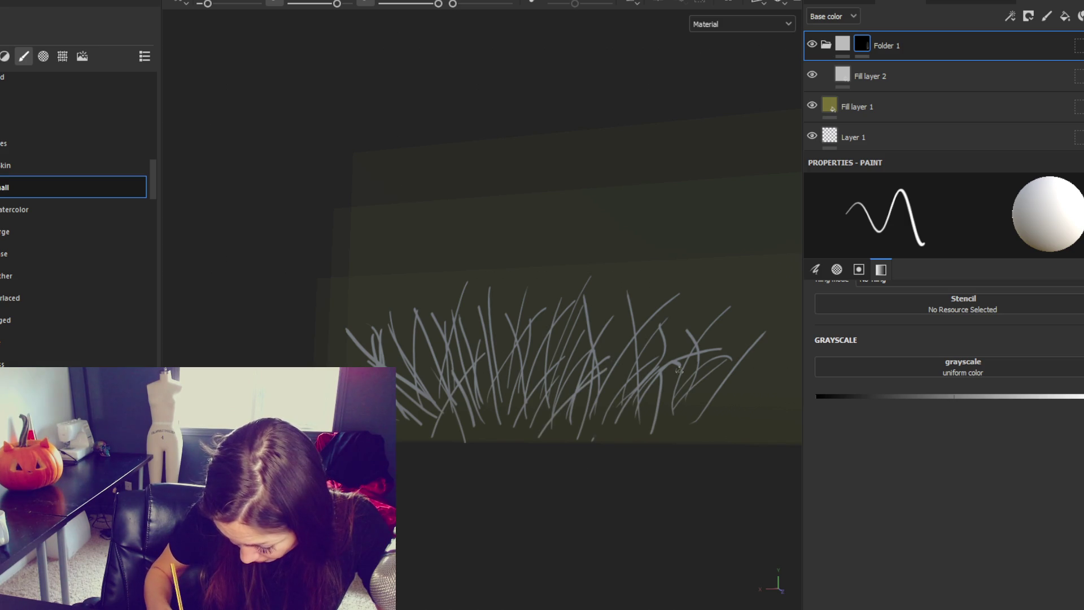
pyautogui.moveTo(610, 475)
pyautogui.mouseDown()
pyautogui.moveTo(653, 501)
pyautogui.moveTo(689, 551)
pyautogui.moveTo(646, 567)
pyautogui.moveTo(661, 540)
pyautogui.mouseUp()
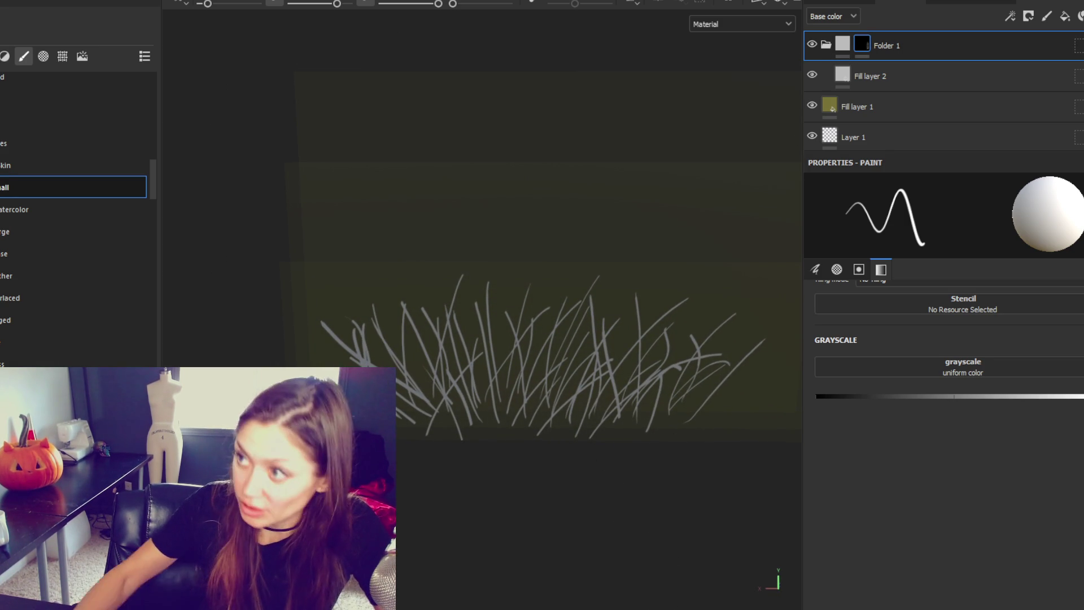
pyautogui.rightClick(959, 36)
# Black-mask Folder 1, duplicate it as Folder 1 copy 1, and black-mask the copy too.
pyautogui.click(1038, 58)
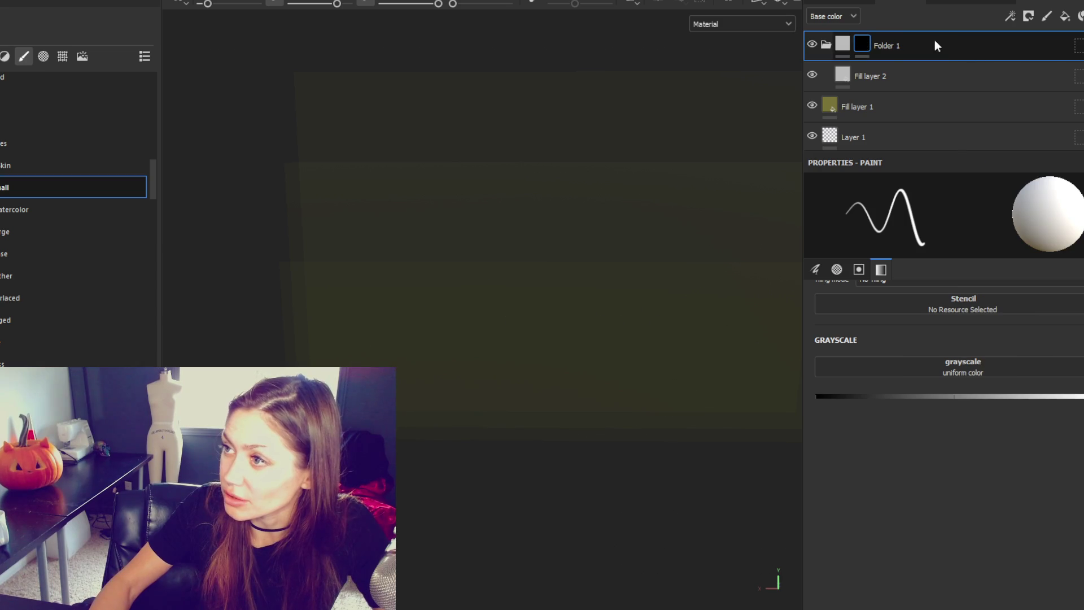
pyautogui.rightClick(927, 36)
pyautogui.hotkey('ctrl', 'd')
pyautogui.rightClick(861, 45)
pyautogui.click(877, 69)
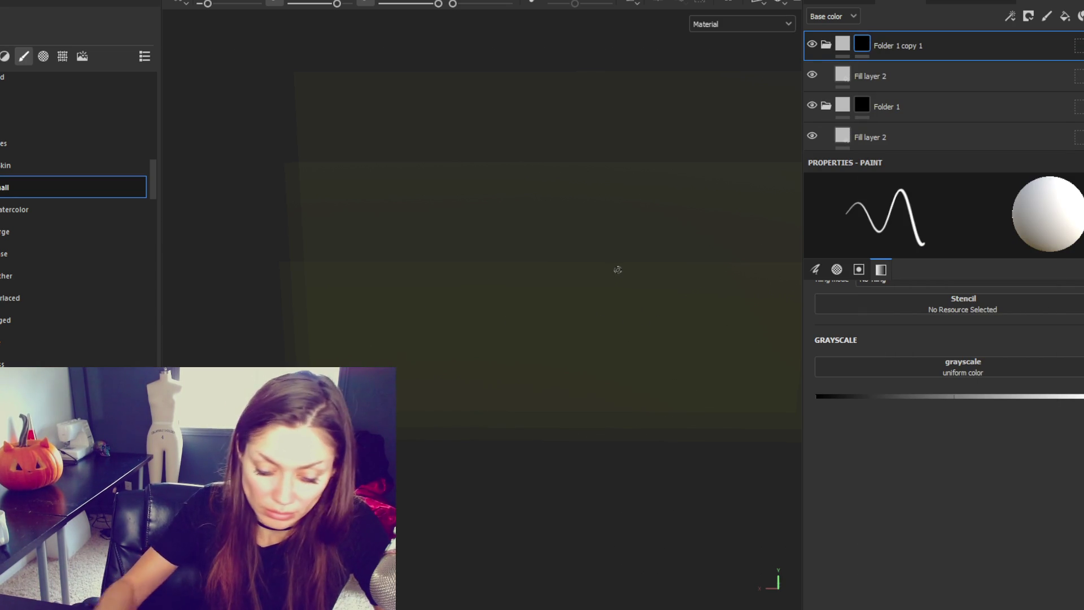
pyautogui.press('F3')
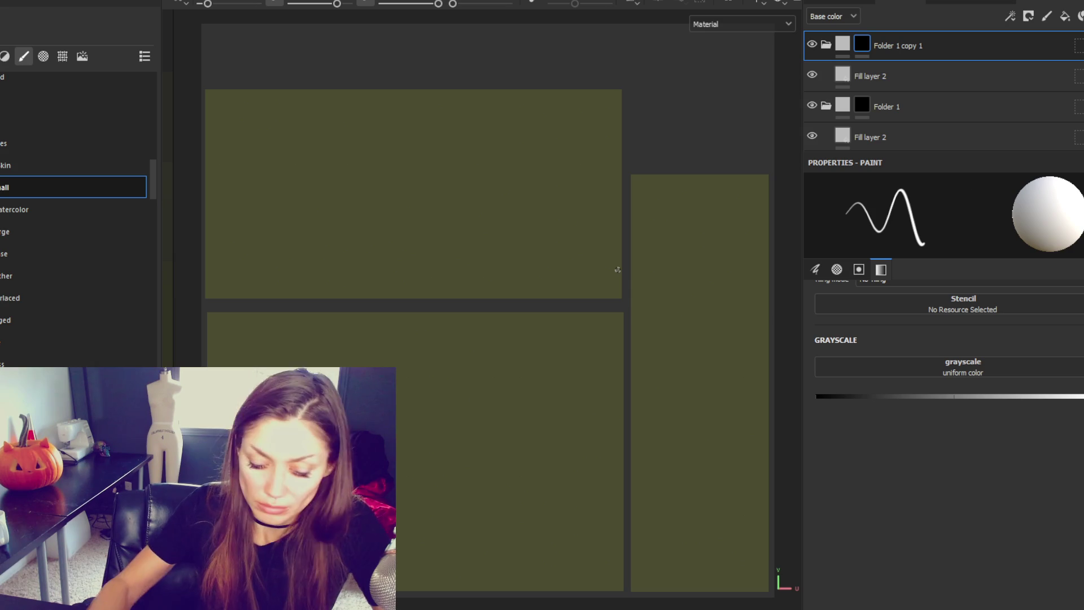
pyautogui.press('F2')
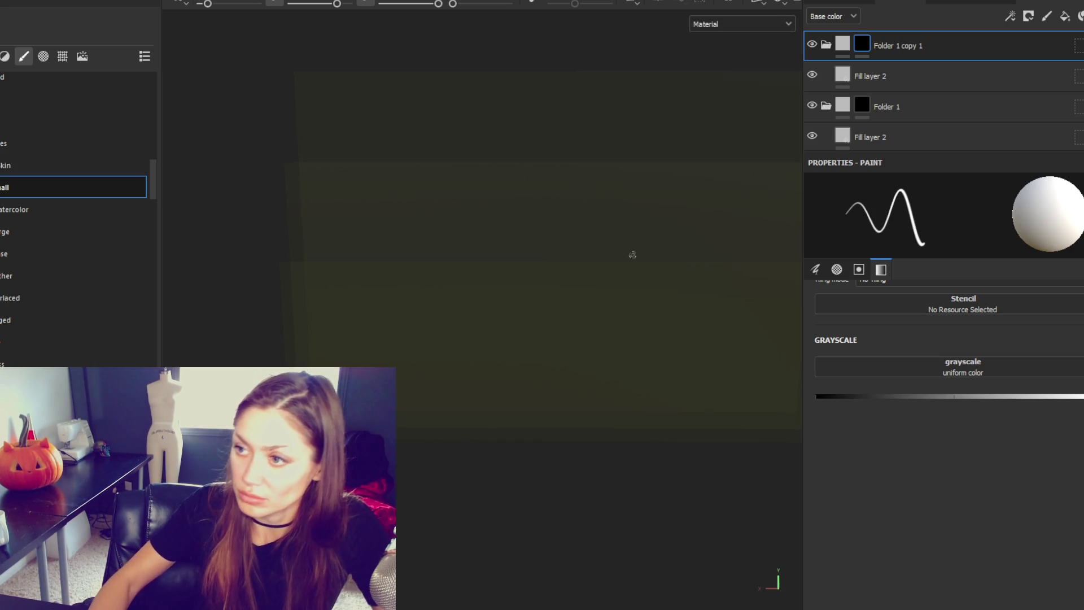
# Frame the card and paint long curved grass blades across its centre and right side.
pyautogui.keyDown('alt'); pyautogui.moveTo(626, 254); pyautogui.dragTo(528, 215); pyautogui.keyUp('alt')
pyautogui.keyDown('alt'); pyautogui.moveTo(518, 305); pyautogui.dragTo(535, 254); pyautogui.keyUp('alt')
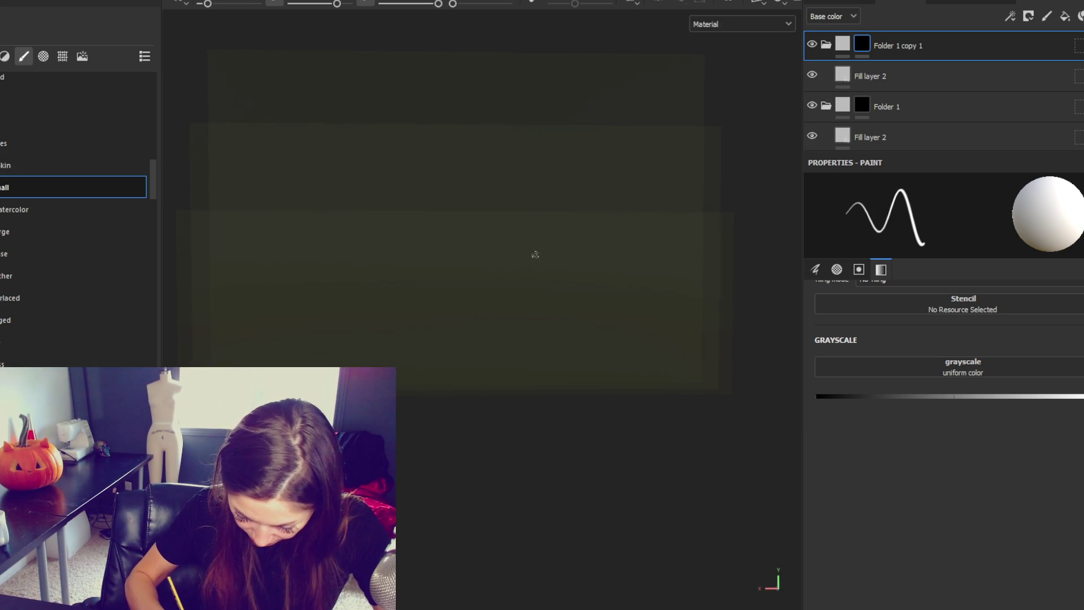
pyautogui.moveTo(495, 373); pyautogui.dragTo(493, 395)
pyautogui.moveTo(507, 433)
pyautogui.mouseDown()
pyautogui.moveTo(602, 286)
pyautogui.moveTo(522, 394)
pyautogui.moveTo(658, 311)
pyautogui.mouseUp()
pyautogui.moveTo(642, 395); pyautogui.dragTo(685, 269)
pyautogui.moveTo(606, 394); pyautogui.dragTo(598, 261)
pyautogui.moveTo(561, 394); pyautogui.dragTo(537, 248)
pyautogui.moveTo(429, 264)
pyautogui.mouseDown()
pyautogui.moveTo(474, 360)
pyautogui.moveTo(520, 394)
pyautogui.mouseUp()
pyautogui.moveTo(493, 253); pyautogui.dragTo(460, 395)
# Paint curved blades on the card's left down to the bottom edge, undoing the last stroke.
pyautogui.moveTo(336, 272); pyautogui.dragTo(430, 394)
pyautogui.moveTo(389, 261); pyautogui.dragTo(436, 394)
pyautogui.moveTo(266, 280); pyautogui.dragTo(370, 394)
pyautogui.moveTo(247, 328); pyautogui.dragTo(291, 367)
pyautogui.moveTo(309, 255); pyautogui.dragTo(353, 367)
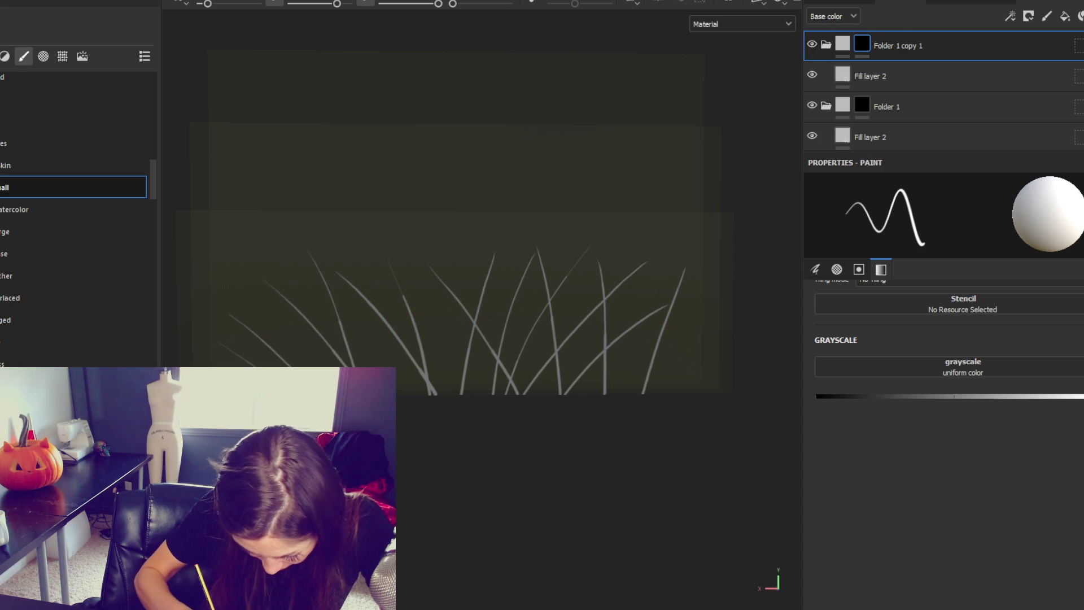
pyautogui.moveTo(333, 244); pyautogui.dragTo(362, 361)
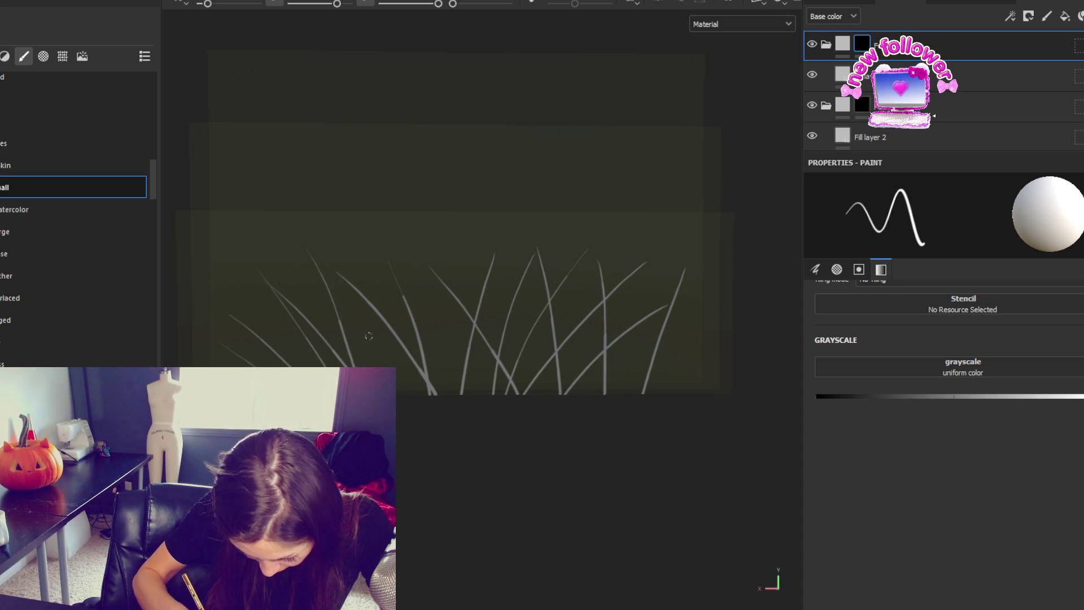
pyautogui.moveTo(412, 233); pyautogui.dragTo(445, 394)
pyautogui.hotkey('ctrl', 'z')
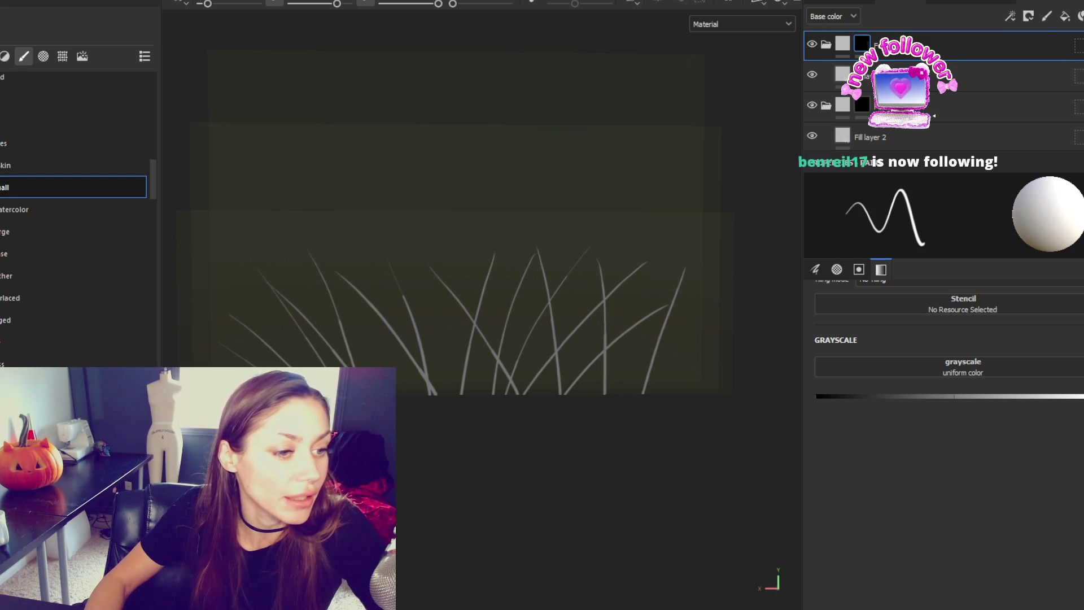
# Paint tall and curved grass blades across the card, plus shorter ones near the base.
pyautogui.scroll(2, 508, 402)
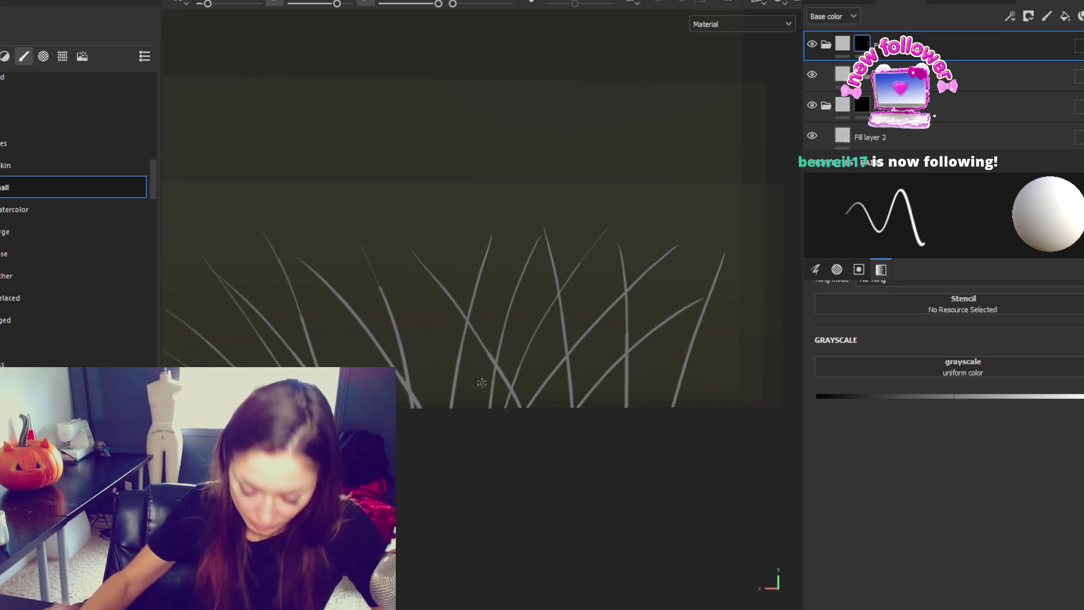
pyautogui.moveTo(391, 241); pyautogui.dragTo(437, 405)
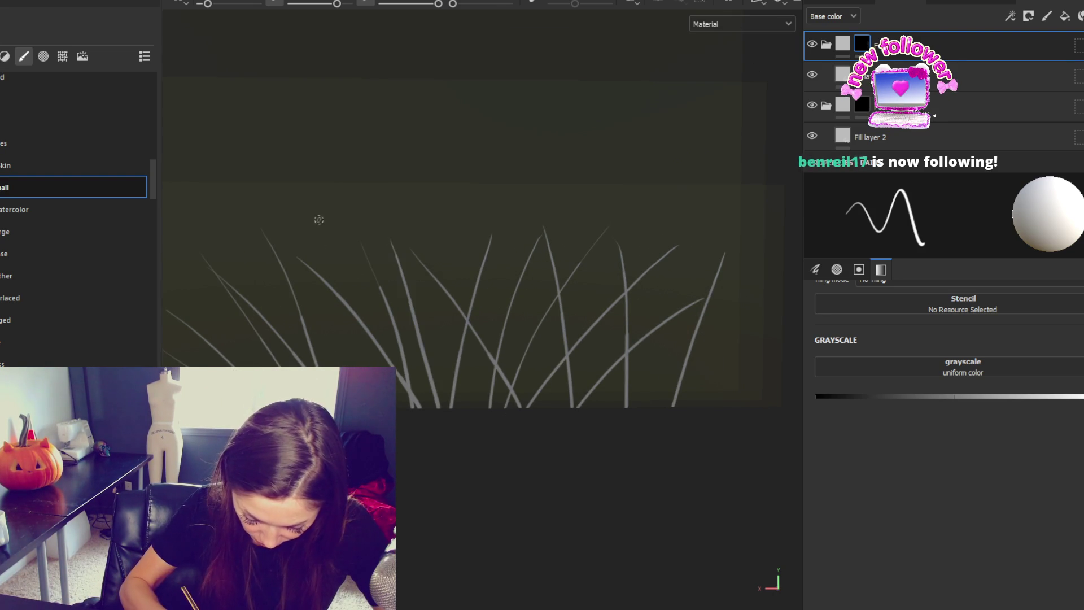
pyautogui.moveTo(319, 223); pyautogui.dragTo(361, 367)
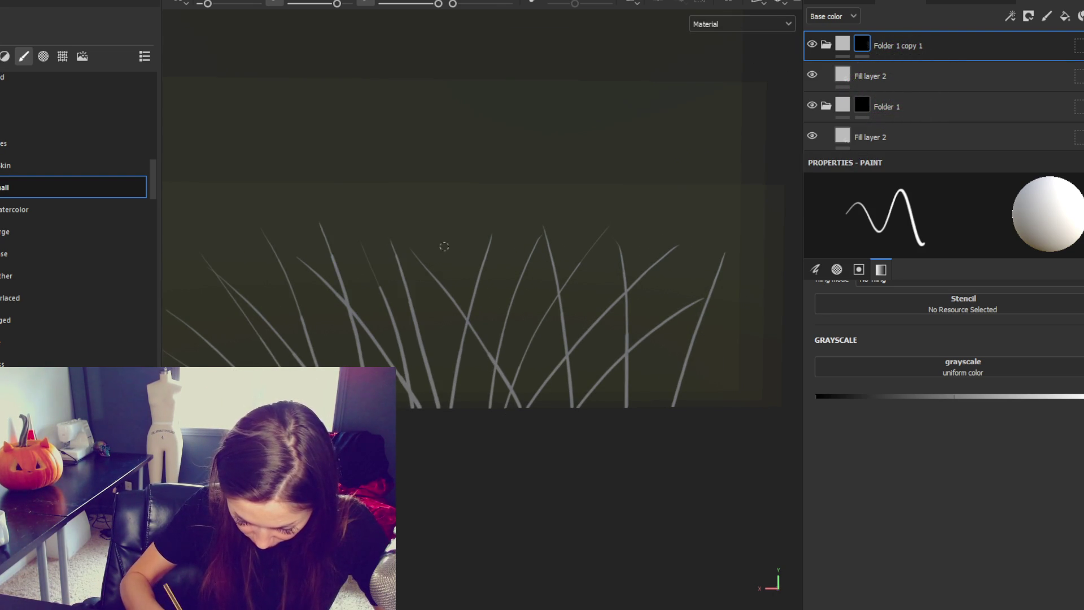
pyautogui.moveTo(443, 238); pyautogui.dragTo(455, 484)
pyautogui.moveTo(510, 235); pyautogui.dragTo(472, 407)
pyautogui.moveTo(599, 265); pyautogui.dragTo(522, 404)
pyautogui.moveTo(678, 278); pyautogui.dragTo(563, 383)
pyautogui.moveTo(600, 247); pyautogui.dragTo(600, 407)
pyautogui.moveTo(526, 298); pyautogui.dragTo(557, 405)
pyautogui.moveTo(432, 318); pyautogui.dragTo(484, 408)
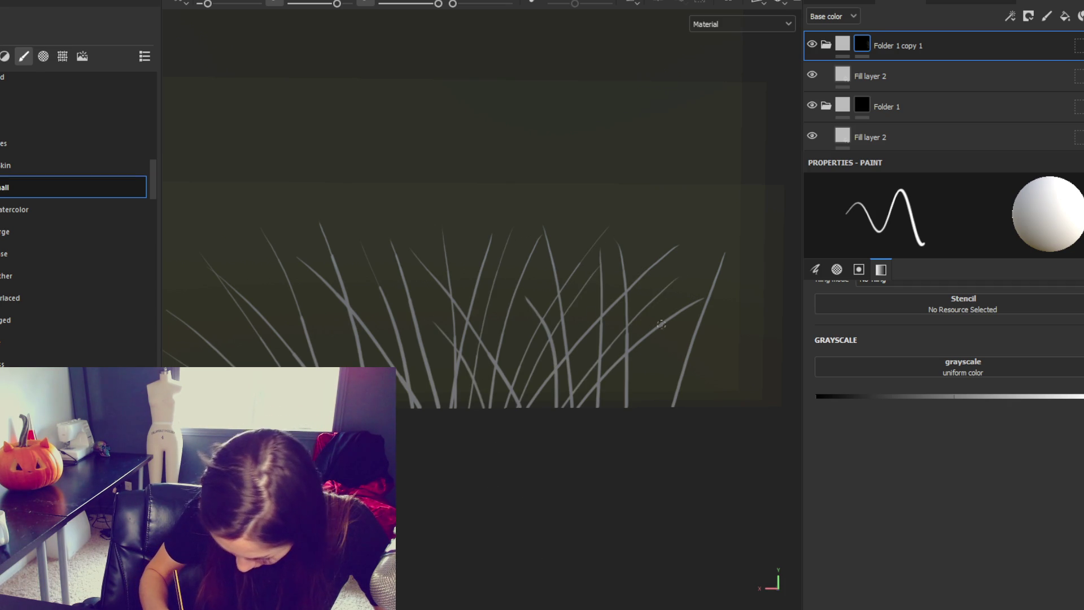
# Add more blades on the right and left, undo the curly one, then switch to the 2D UV view.
pyautogui.moveTo(644, 310); pyautogui.dragTo(647, 407)
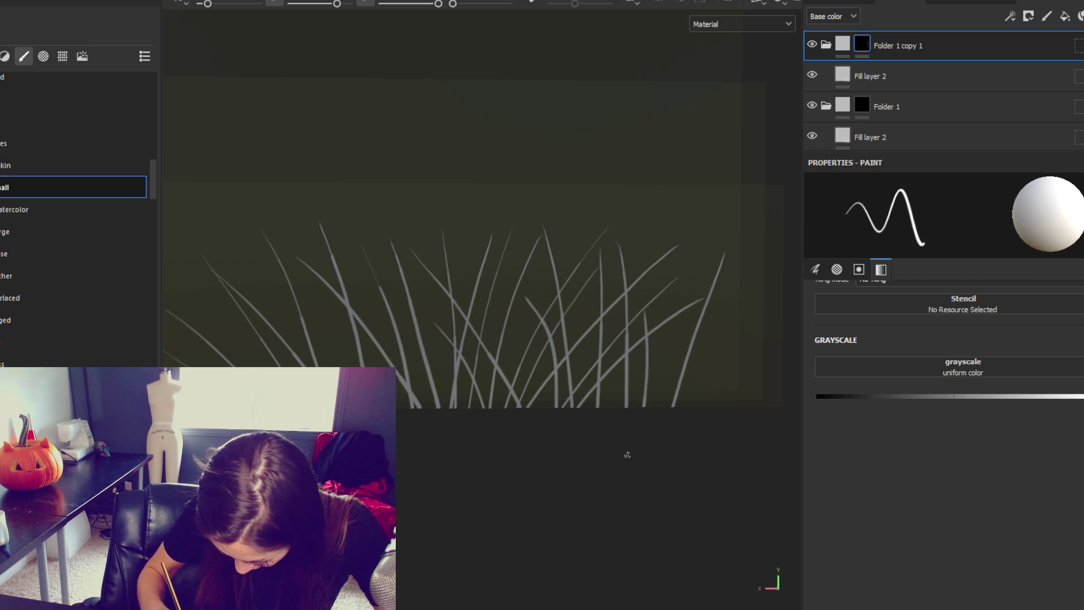
pyautogui.moveTo(571, 278); pyautogui.dragTo(620, 404)
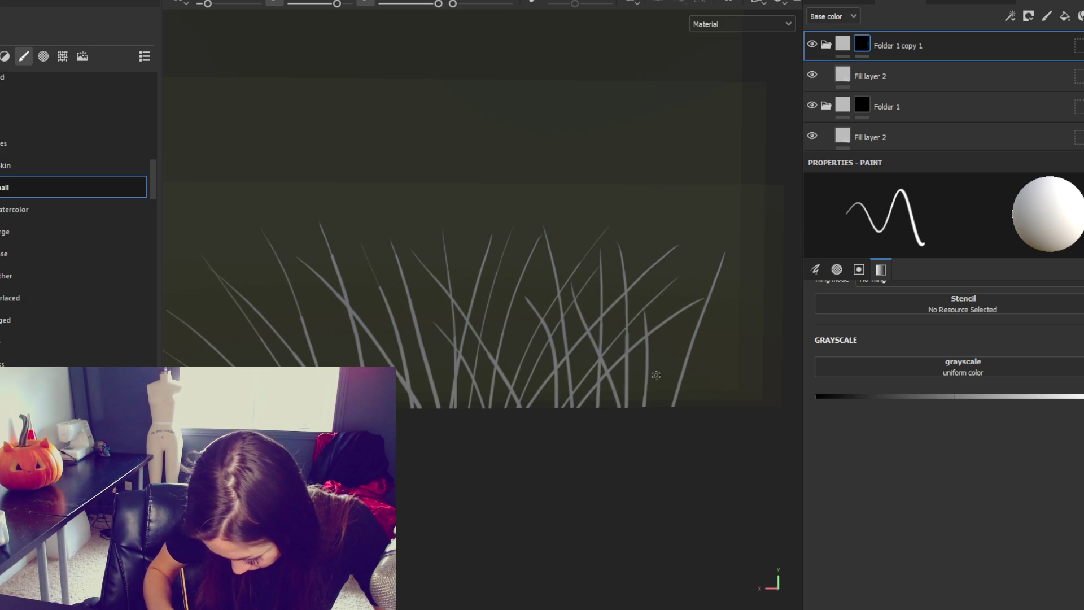
pyautogui.moveTo(579, 360); pyautogui.dragTo(610, 407)
pyautogui.moveTo(657, 299); pyautogui.dragTo(661, 406)
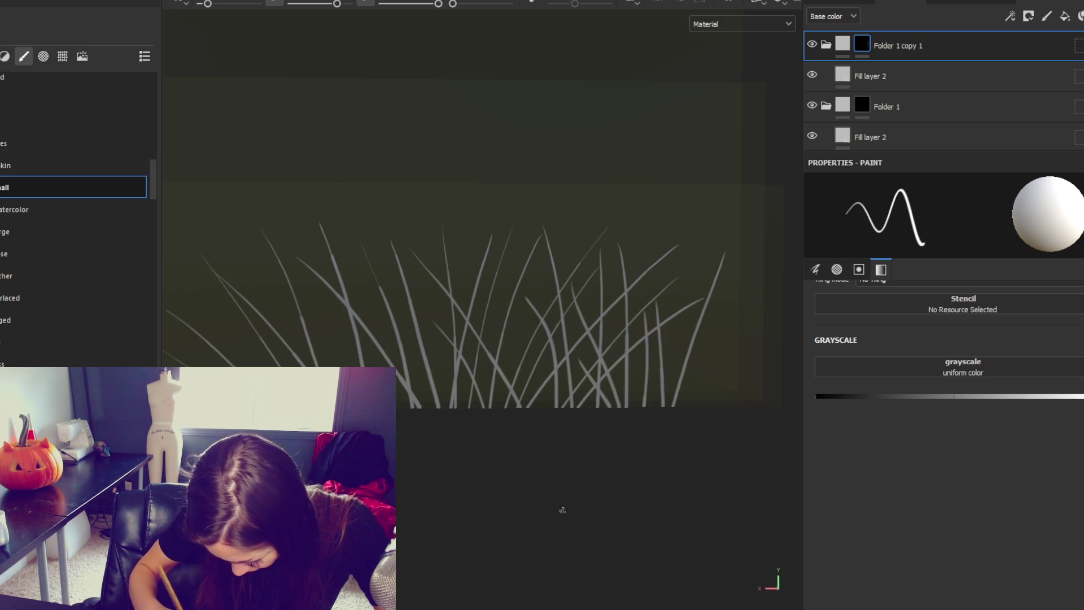
pyautogui.moveTo(532, 305); pyautogui.dragTo(511, 408)
pyautogui.moveTo(421, 324); pyautogui.dragTo(466, 408)
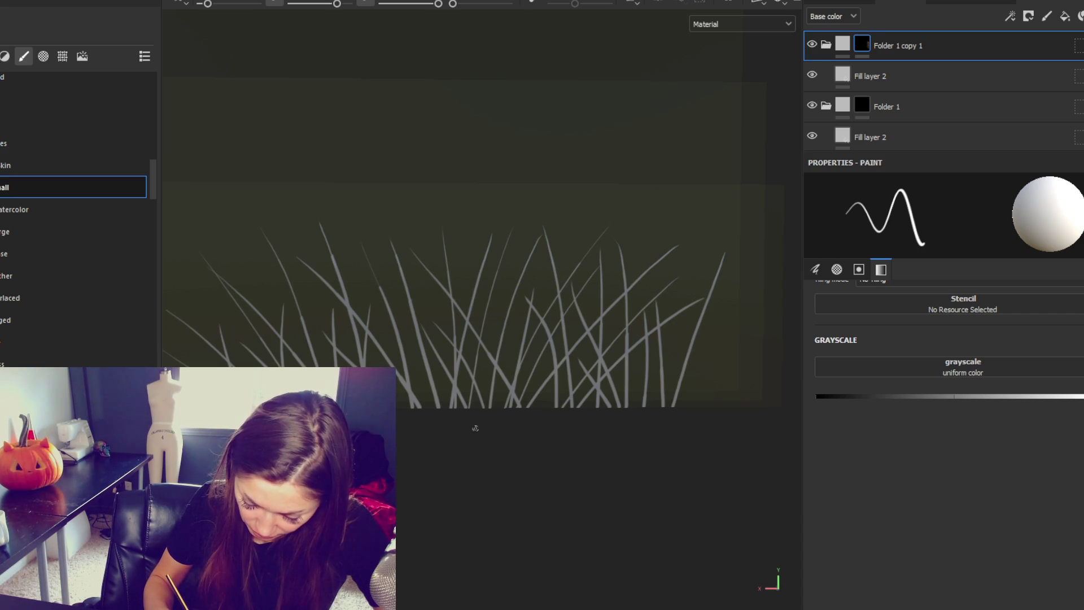
pyautogui.moveTo(503, 281); pyautogui.dragTo(489, 409)
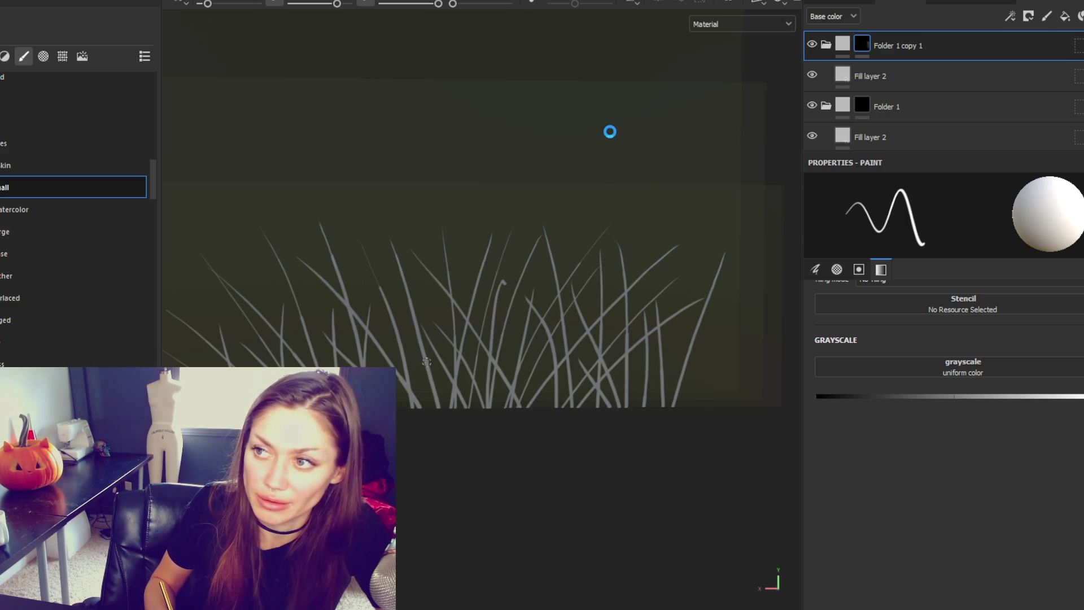
pyautogui.hotkey('ctrl', 'z')
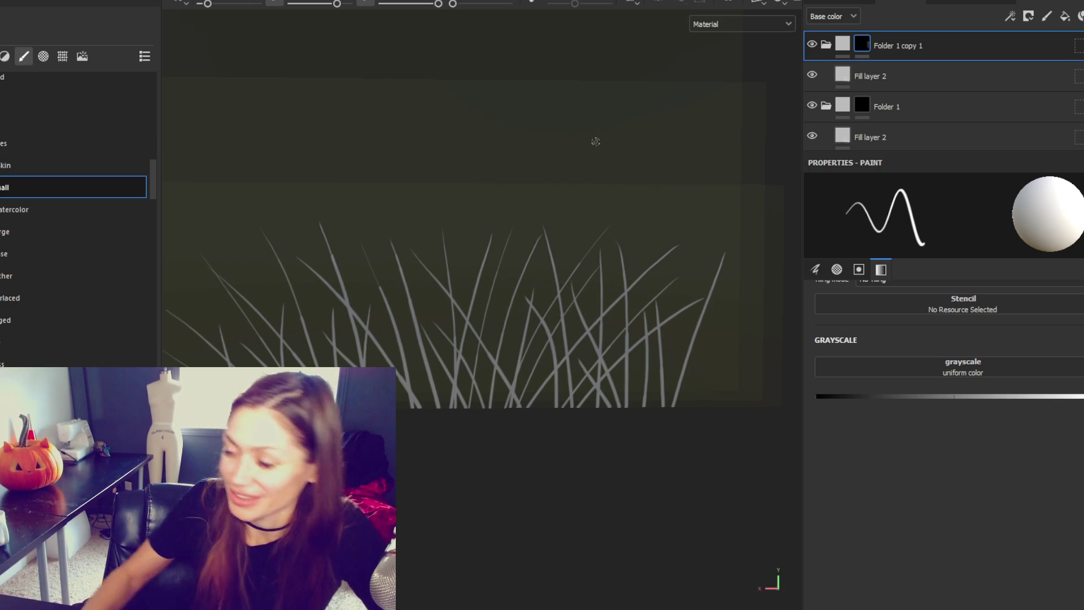
pyautogui.moveTo(699, 405); pyautogui.dragTo(719, 365)
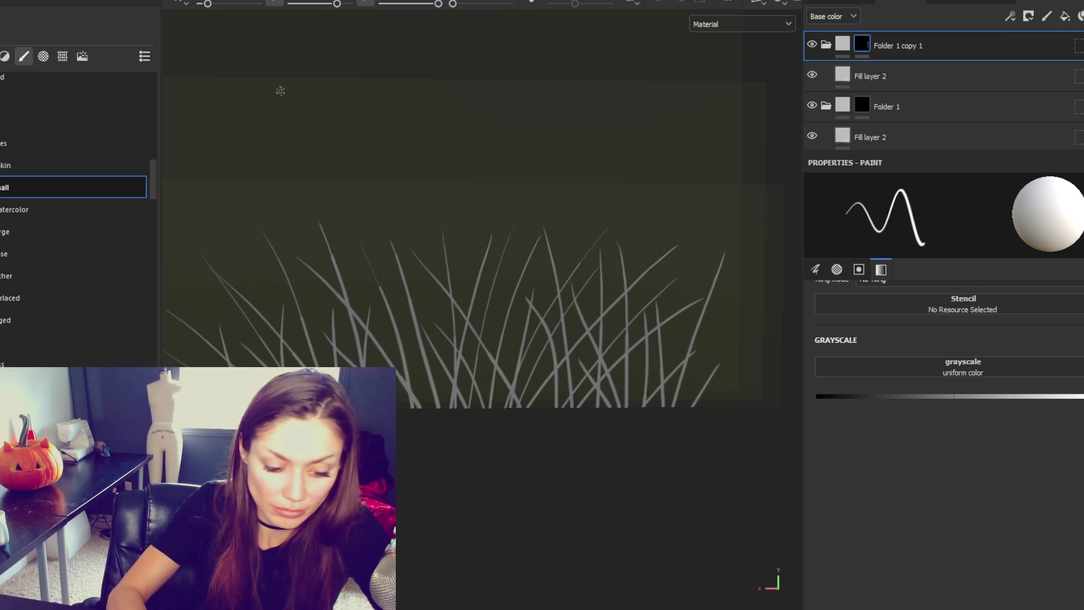
pyautogui.press('F1')
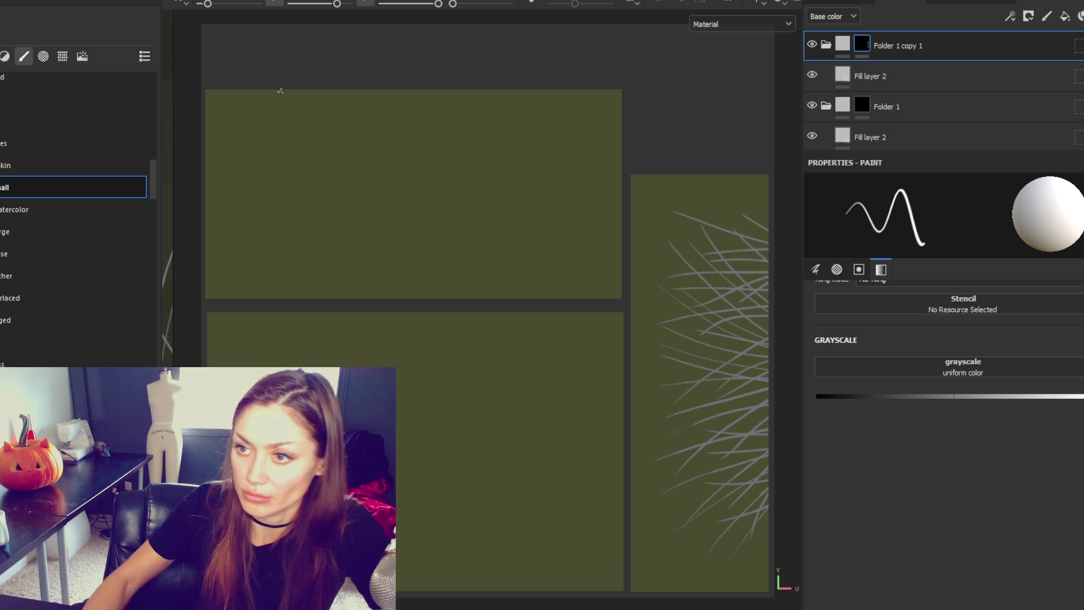
# Paint four crossing, curving grass blades on the upper UV tile.
pyautogui.moveTo(450, 298); pyautogui.dragTo(498, 186)
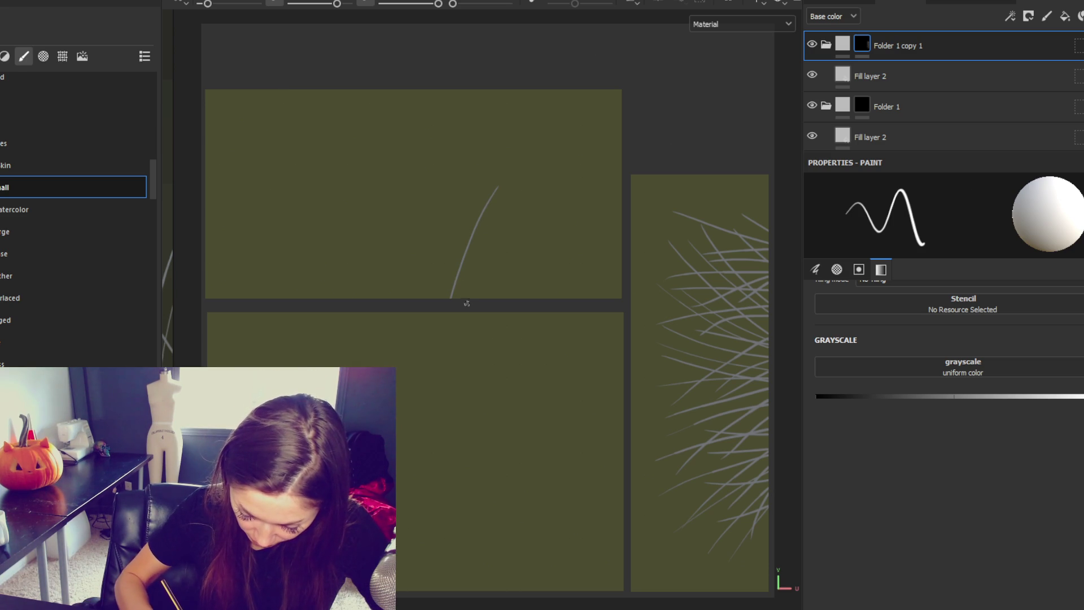
pyautogui.moveTo(473, 298); pyautogui.dragTo(552, 161)
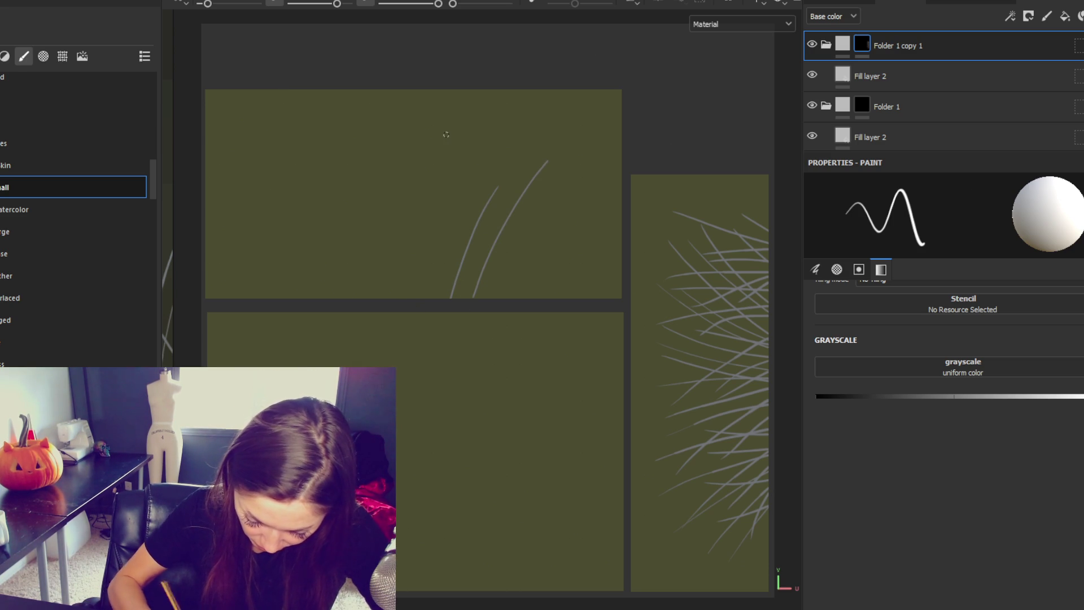
pyautogui.moveTo(449, 128); pyautogui.dragTo(416, 293)
pyautogui.moveTo(396, 137); pyautogui.dragTo(439, 239)
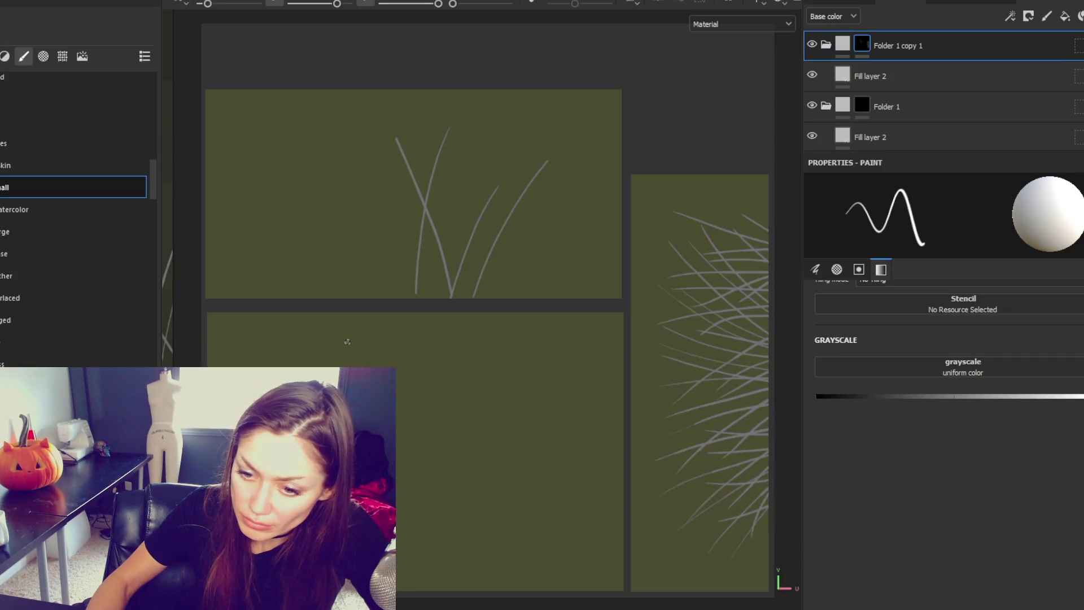
pyautogui.scroll(1, 325, 357)
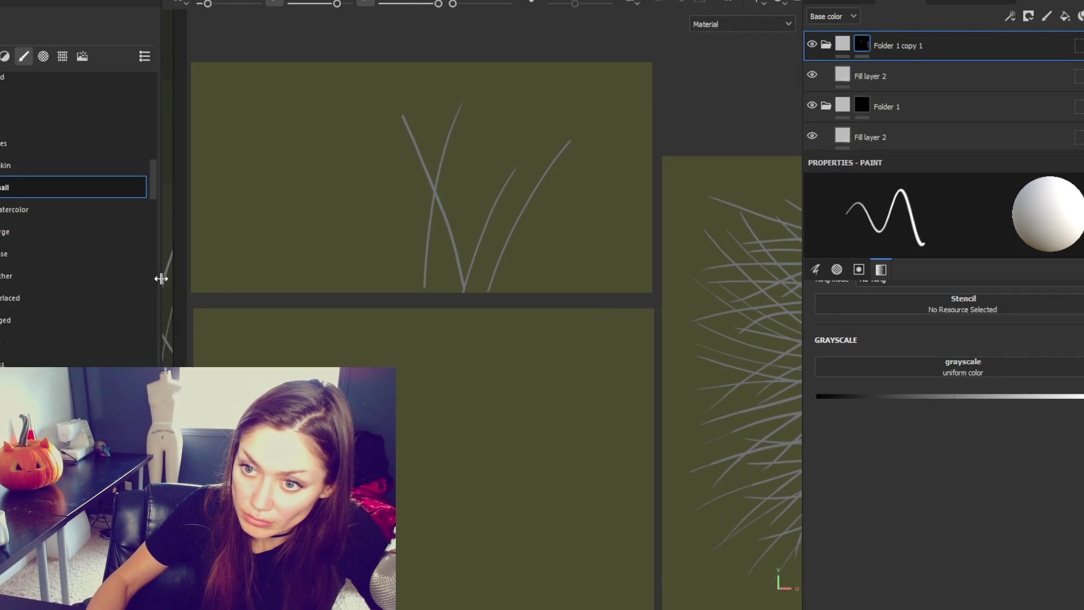
# Narrow the brush and layers panels, check the grass on the 3D card, and reframe the upper tile.
pyautogui.moveTo(160, 279); pyautogui.dragTo(19, 286)
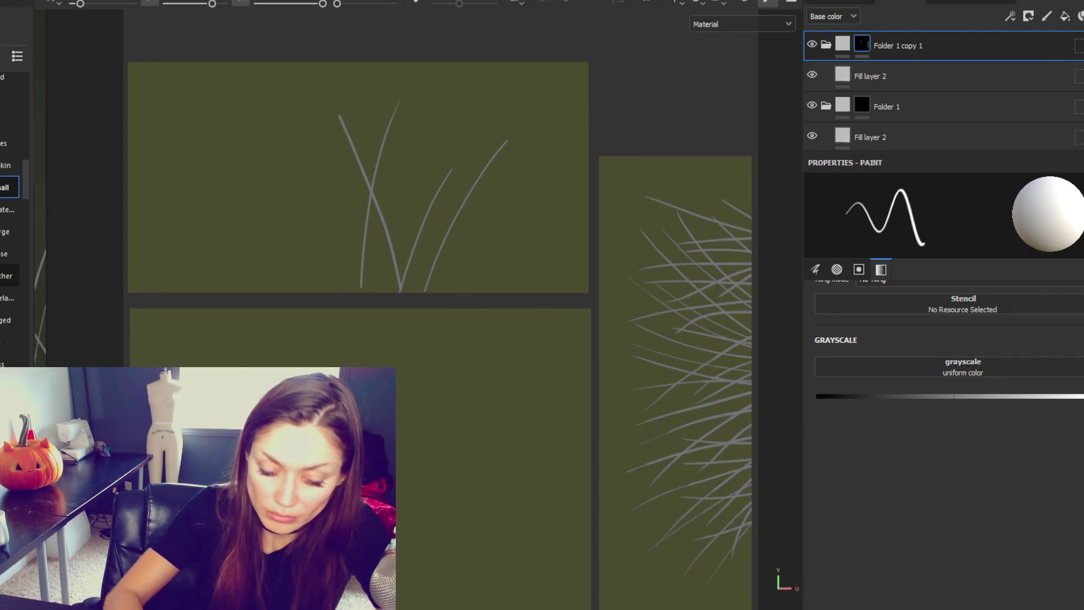
pyautogui.press('F2')
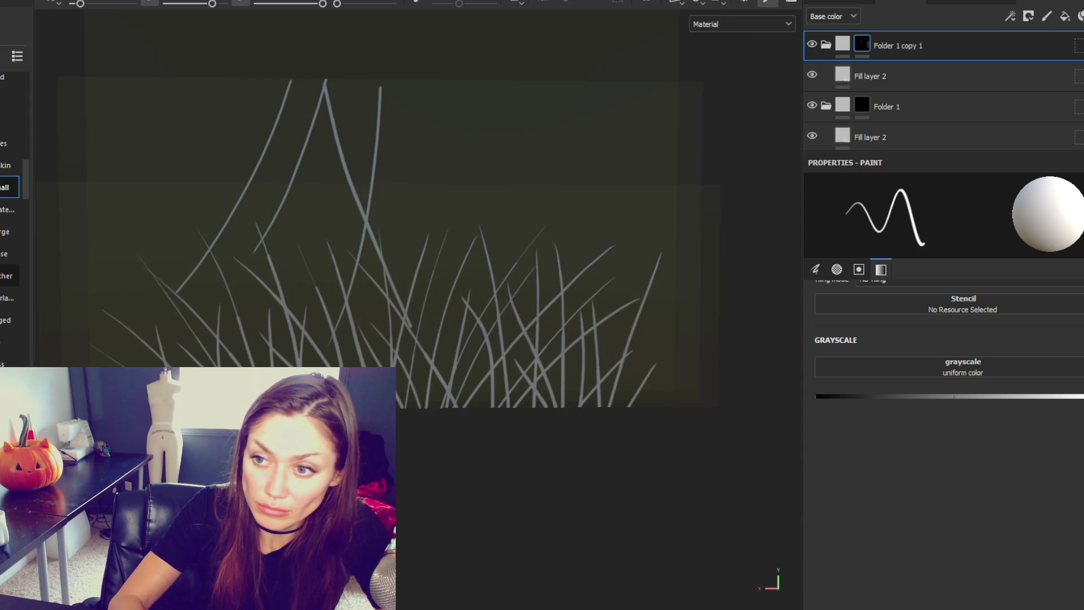
pyautogui.press('F3')
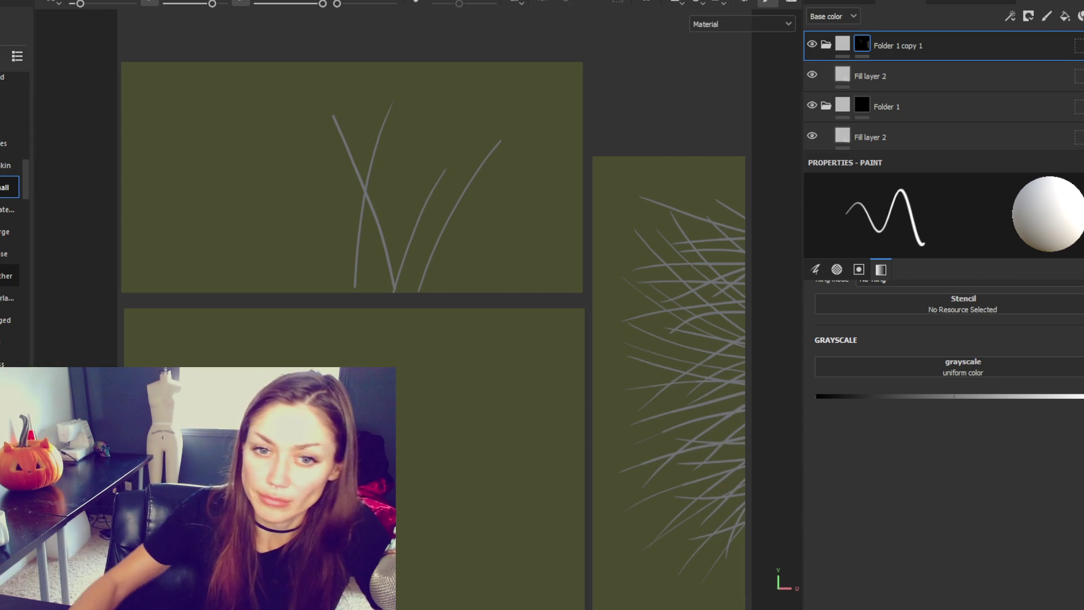
pyautogui.scroll(2, 352, 176)
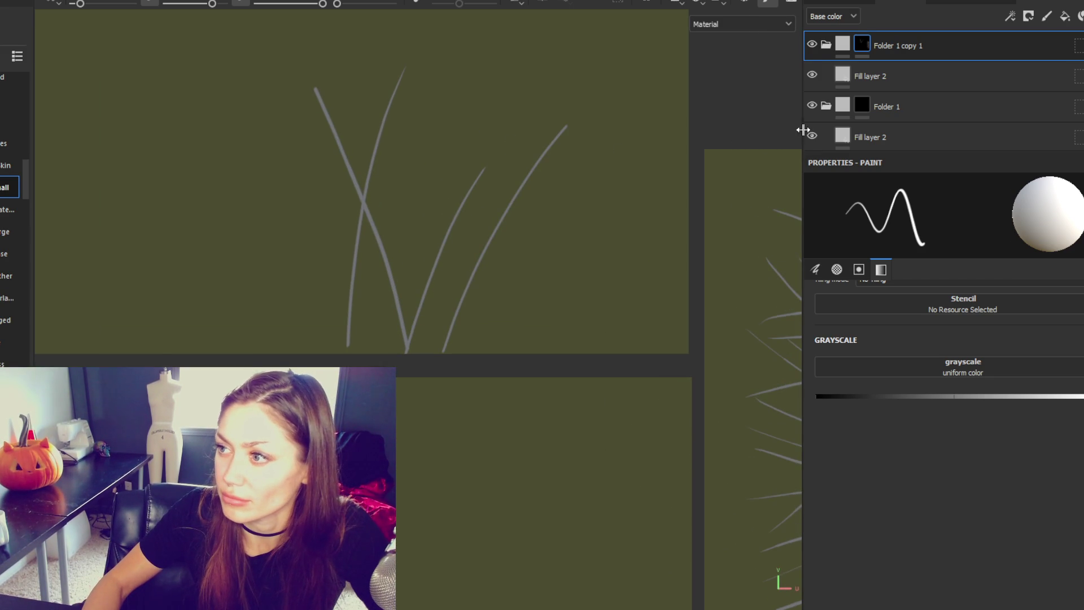
pyautogui.moveTo(802, 131); pyautogui.dragTo(950, 131)
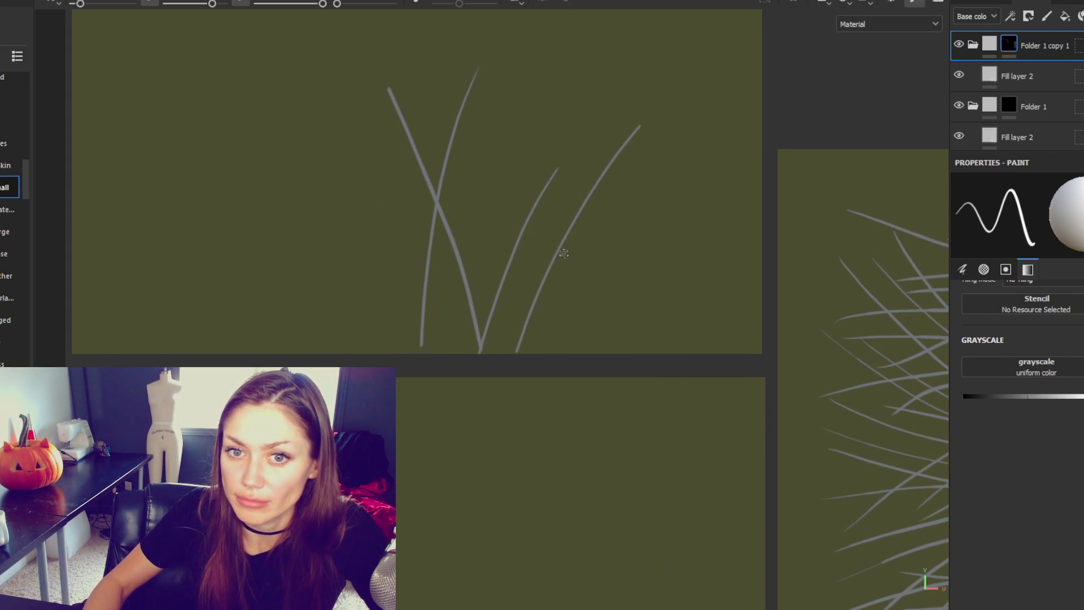
pyautogui.scroll(-2, 560, 245)
pyautogui.moveTo(559, 240); pyautogui.dragTo(520, 281)
pyautogui.scroll(1, 521, 280)
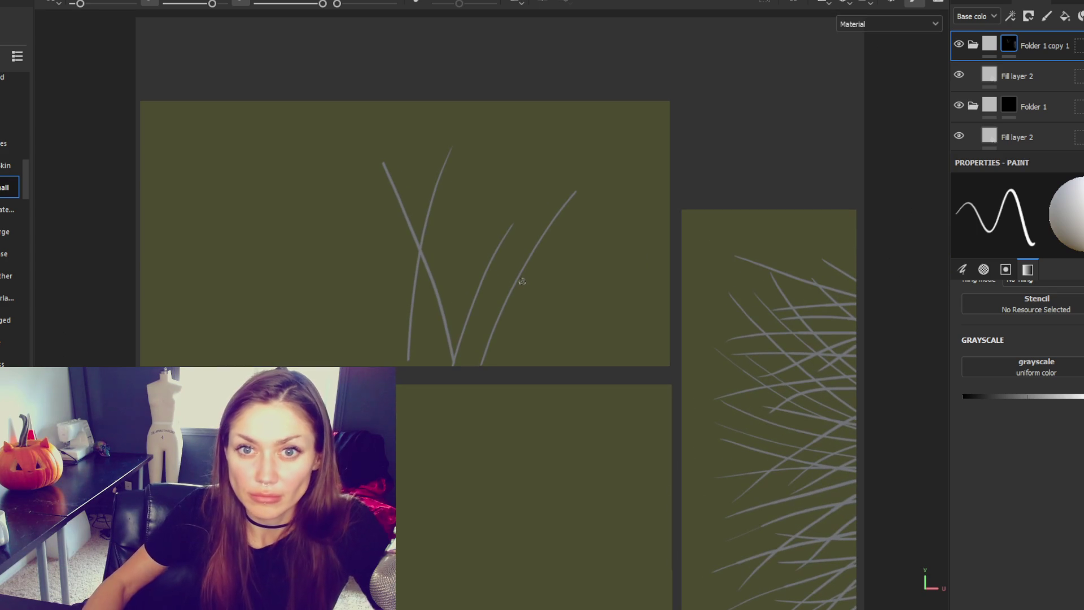
# Paint two more blades, undoing the long one that spilled into the lower tile.
pyautogui.moveTo(511, 364); pyautogui.dragTo(596, 219)
pyautogui.moveTo(624, 252); pyautogui.dragTo(550, 405)
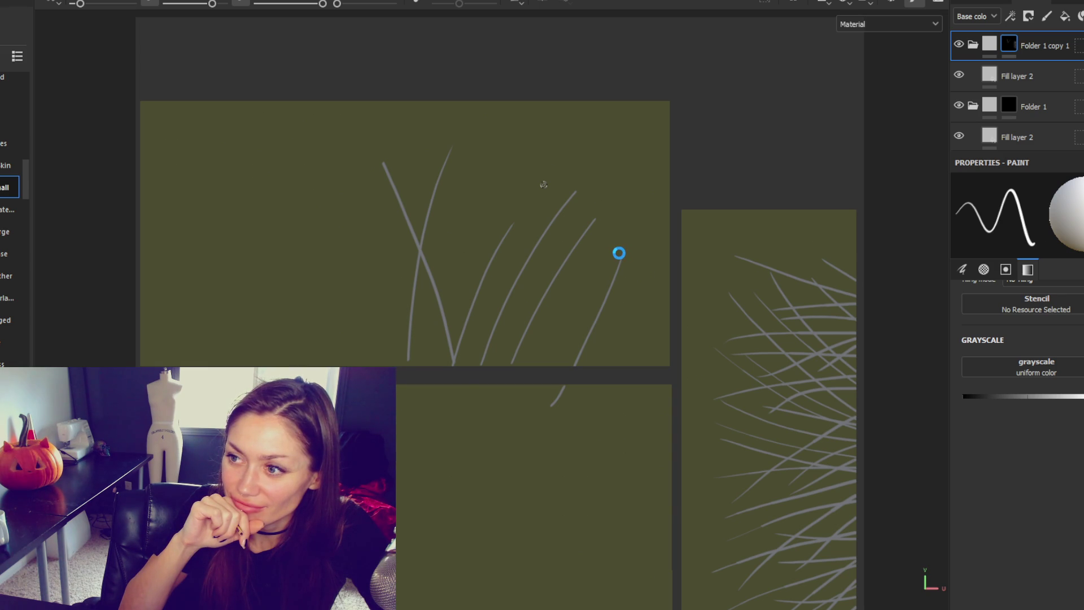
pyautogui.hotkey('ctrl', 'z')
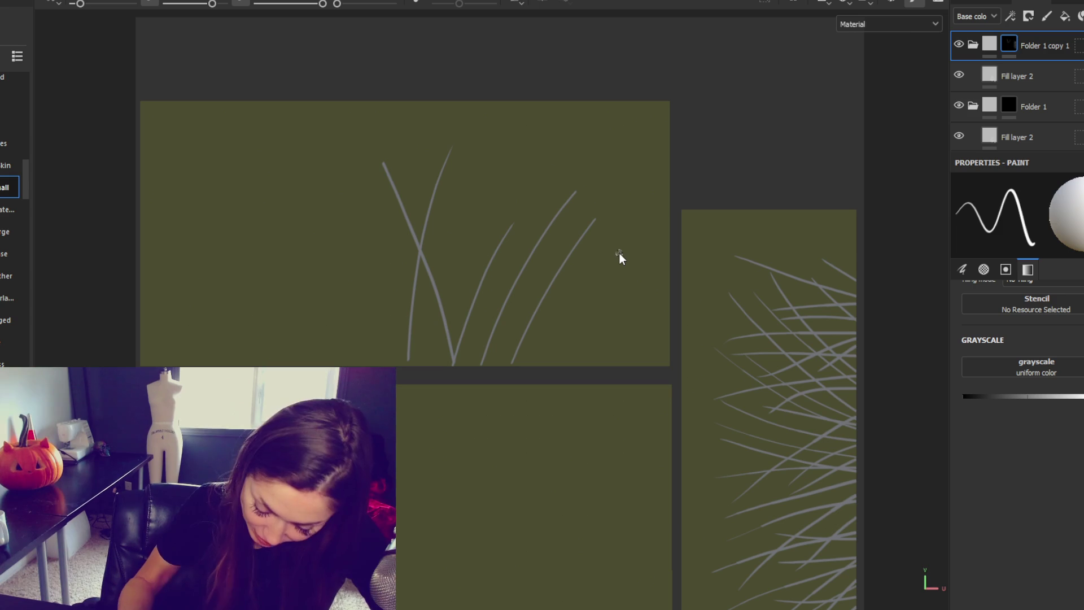
# Paint leaning and upright grass blades across the left and middle of the upper tile.
pyautogui.moveTo(624, 250); pyautogui.dragTo(579, 366)
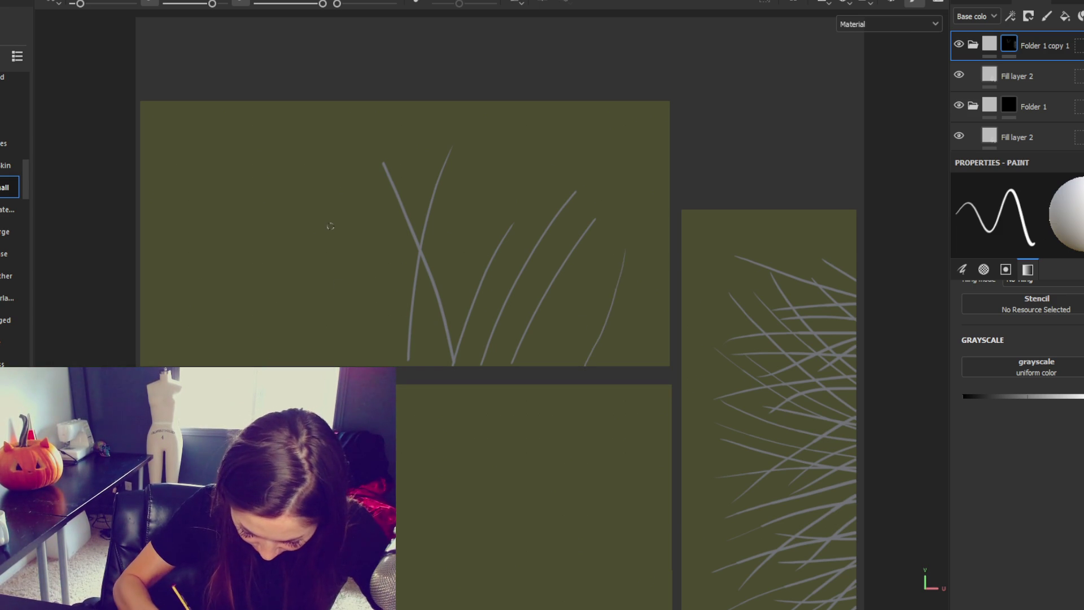
pyautogui.moveTo(325, 201); pyautogui.dragTo(381, 365)
pyautogui.moveTo(233, 173); pyautogui.dragTo(325, 365)
pyautogui.moveTo(294, 157); pyautogui.dragTo(300, 365)
pyautogui.moveTo(171, 209); pyautogui.dragTo(268, 365)
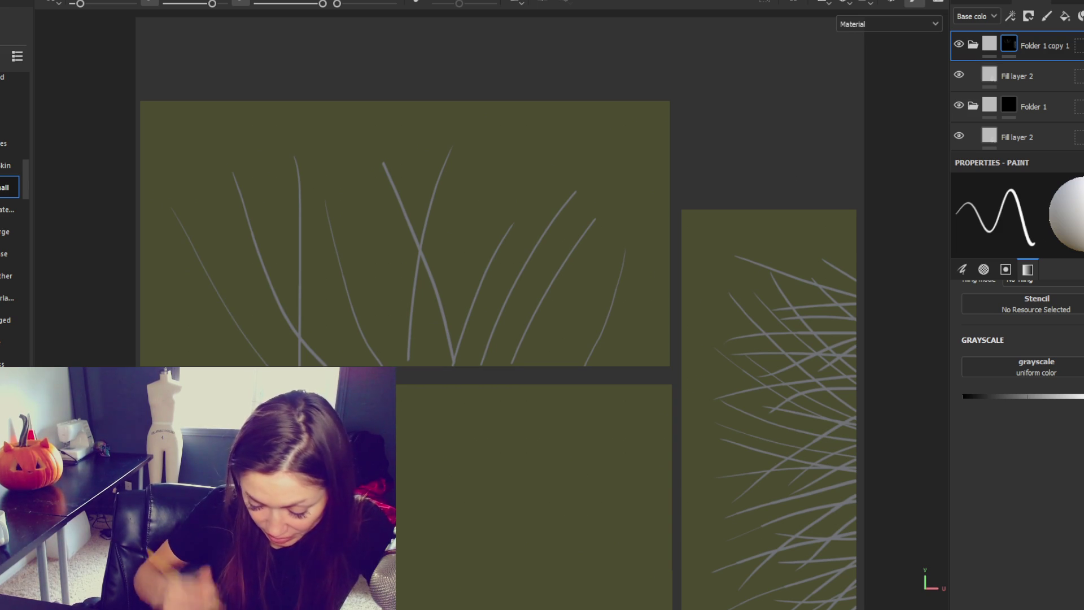
pyautogui.moveTo(371, 215); pyautogui.dragTo(363, 365)
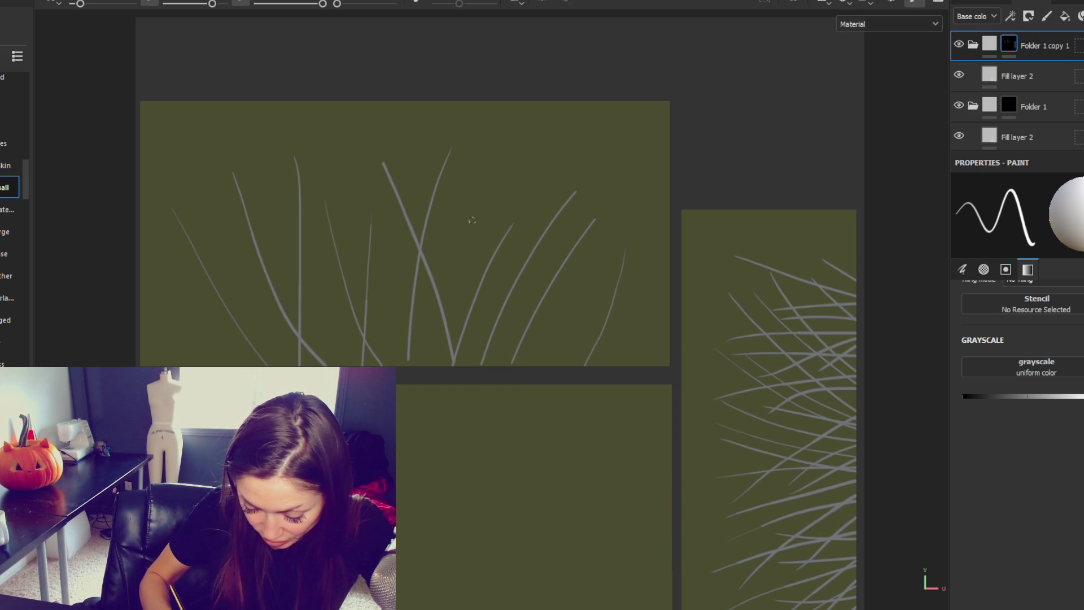
pyautogui.moveTo(472, 220); pyautogui.dragTo(452, 337)
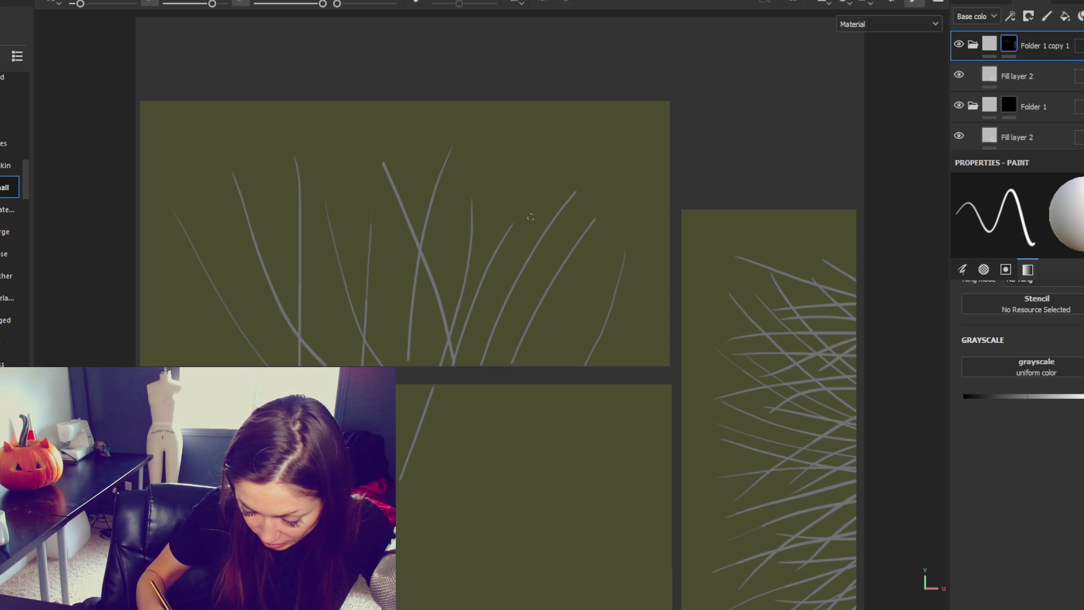
pyautogui.moveTo(534, 182); pyautogui.dragTo(531, 217)
pyautogui.moveTo(550, 478); pyautogui.dragTo(549, 467)
pyautogui.moveTo(588, 258); pyautogui.dragTo(559, 497)
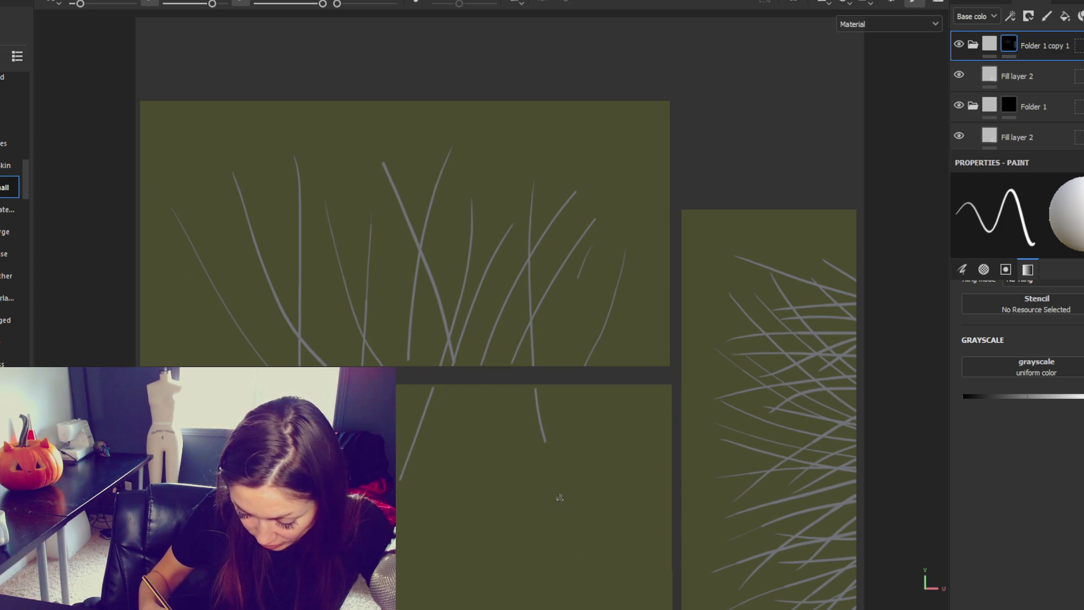
# Add more tall and diagonal blades on the left, plus a few reaching into the lower tile.
pyautogui.moveTo(501, 138); pyautogui.dragTo(461, 466)
pyautogui.moveTo(345, 158); pyautogui.dragTo(364, 334)
pyautogui.moveTo(158, 258); pyautogui.dragTo(227, 366)
pyautogui.moveTo(210, 180); pyautogui.dragTo(252, 366)
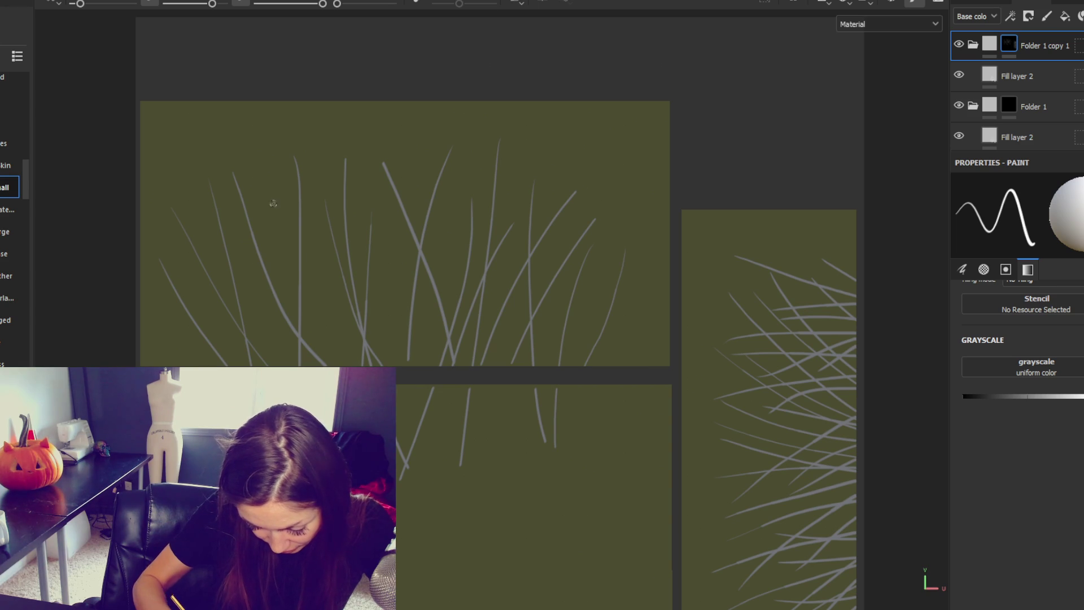
pyautogui.moveTo(275, 201); pyautogui.dragTo(341, 366)
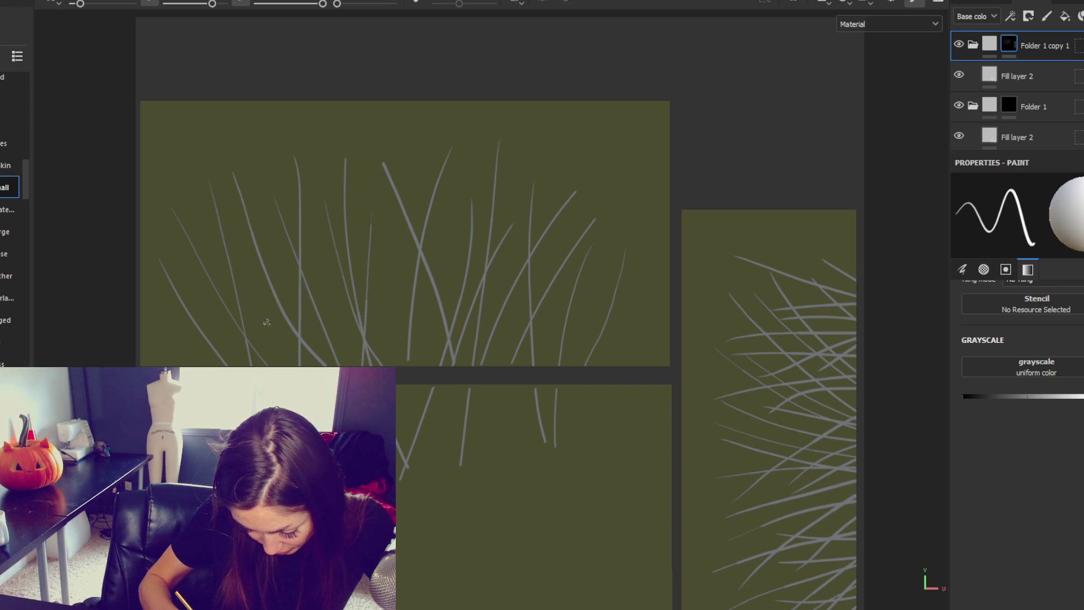
pyautogui.moveTo(449, 264); pyautogui.dragTo(451, 248)
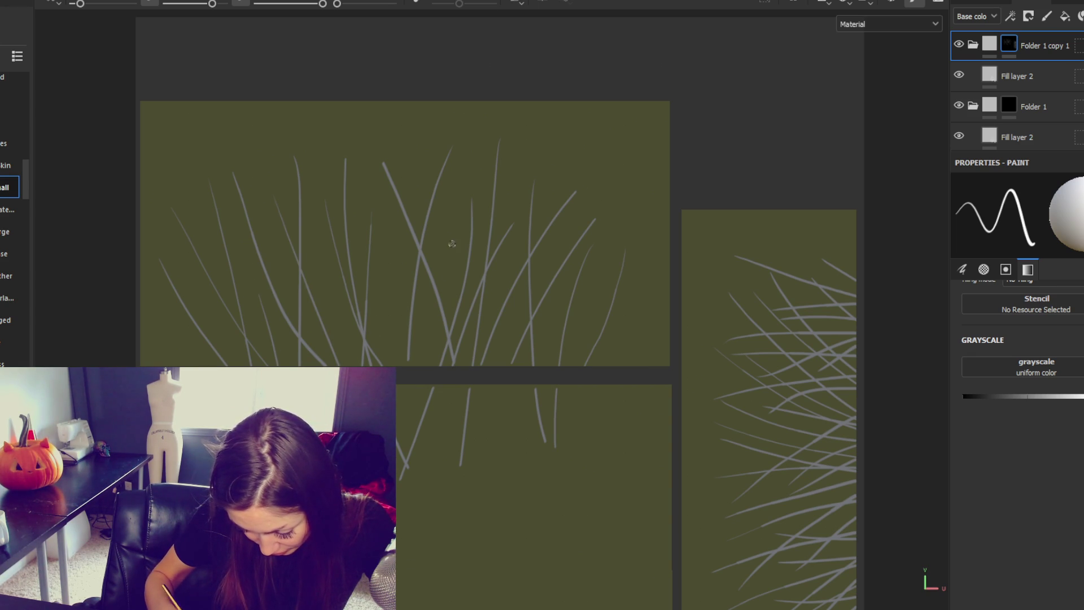
pyautogui.moveTo(415, 434); pyautogui.dragTo(440, 309)
pyautogui.moveTo(421, 517); pyautogui.dragTo(405, 390)
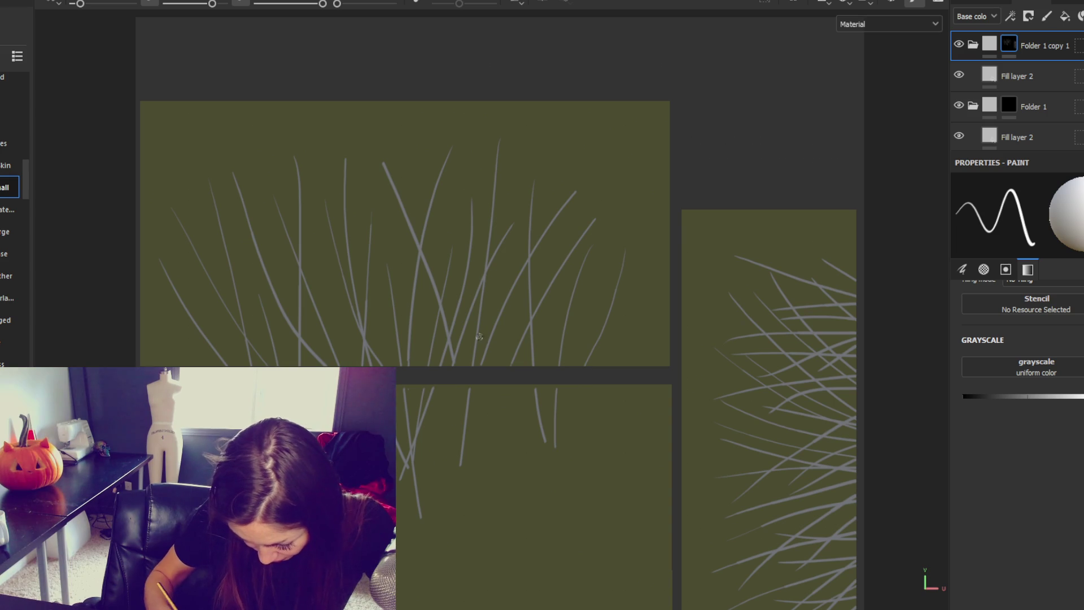
pyautogui.moveTo(521, 425)
pyautogui.mouseDown()
pyautogui.moveTo(543, 390)
pyautogui.moveTo(513, 389)
pyautogui.mouseUp()
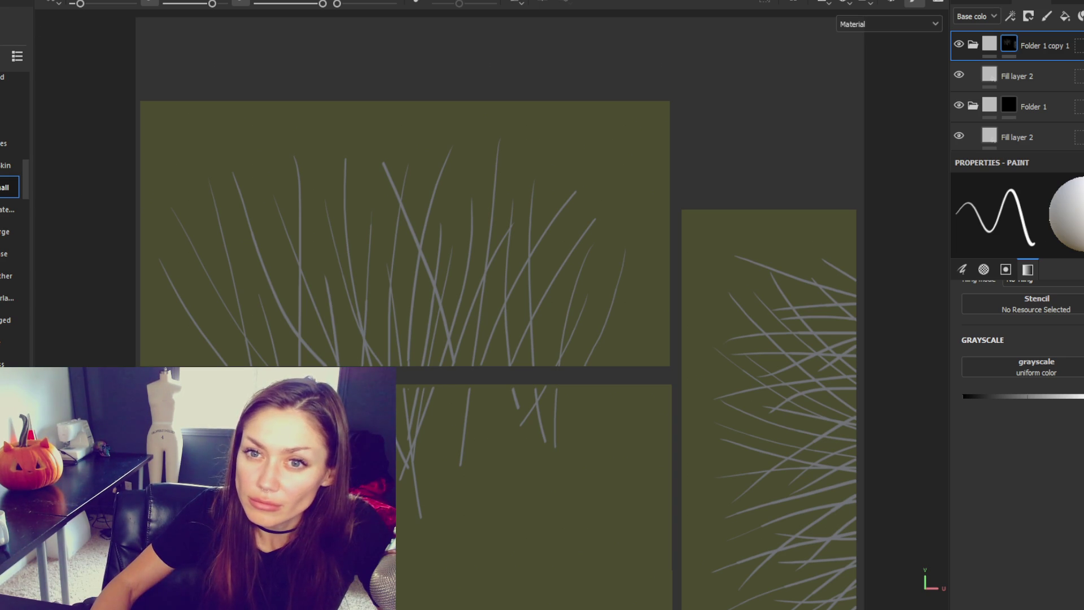
pyautogui.press('4')
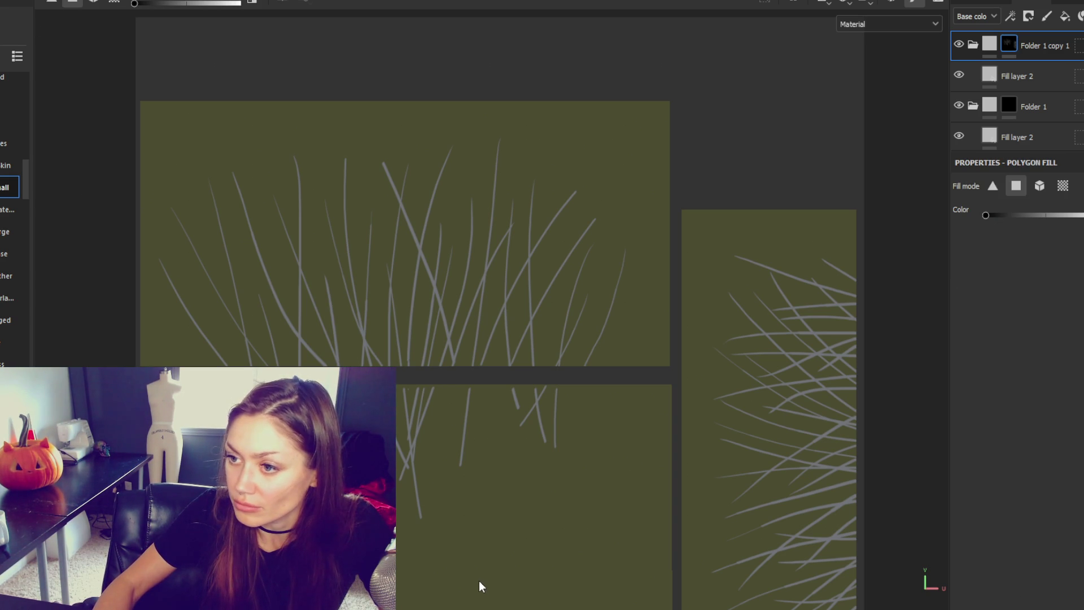
# Clear the old strokes from the lower-middle island and switch to brush painting.
pyautogui.click(993, 186)
pyautogui.click(620, 466)
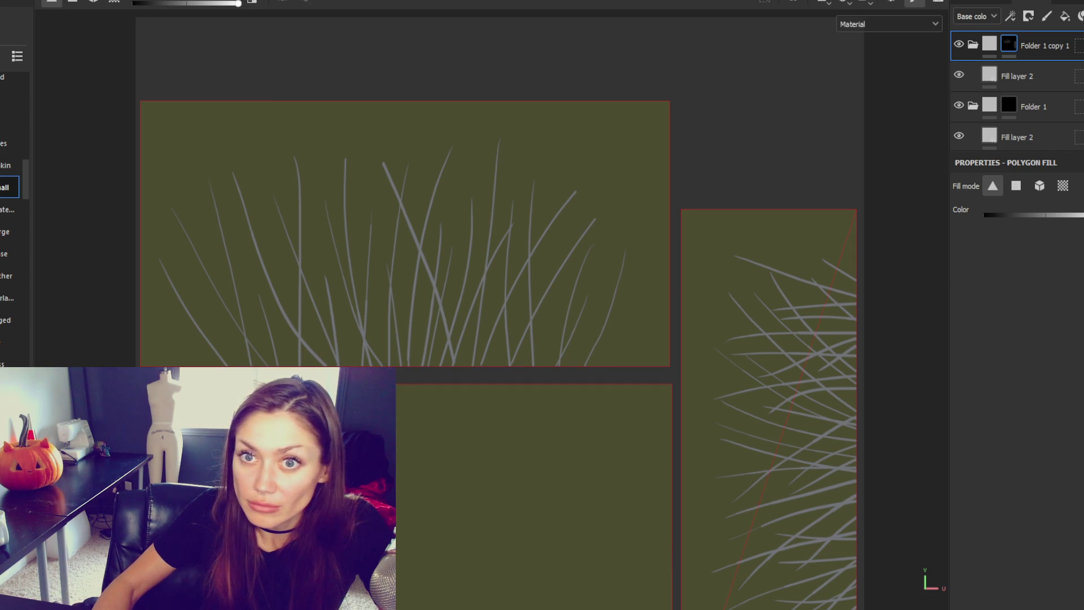
pyautogui.press('1')
pyautogui.scroll(-2, 475, 440)
pyautogui.scroll(5, 492, 339)
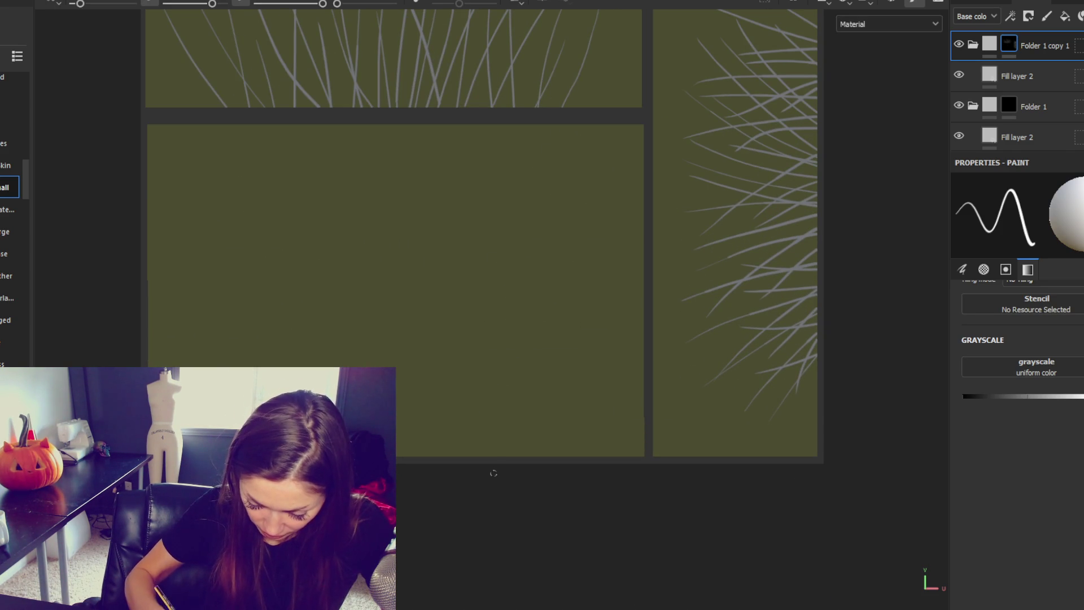
# Paint the first seven long, curved grass blades across the empty lower-middle panel.
pyautogui.moveTo(493, 473); pyautogui.dragTo(544, 151)
pyautogui.moveTo(466, 473); pyautogui.dragTo(434, 168)
pyautogui.moveTo(398, 473); pyautogui.dragTo(334, 158)
pyautogui.moveTo(410, 264); pyautogui.dragTo(444, 554)
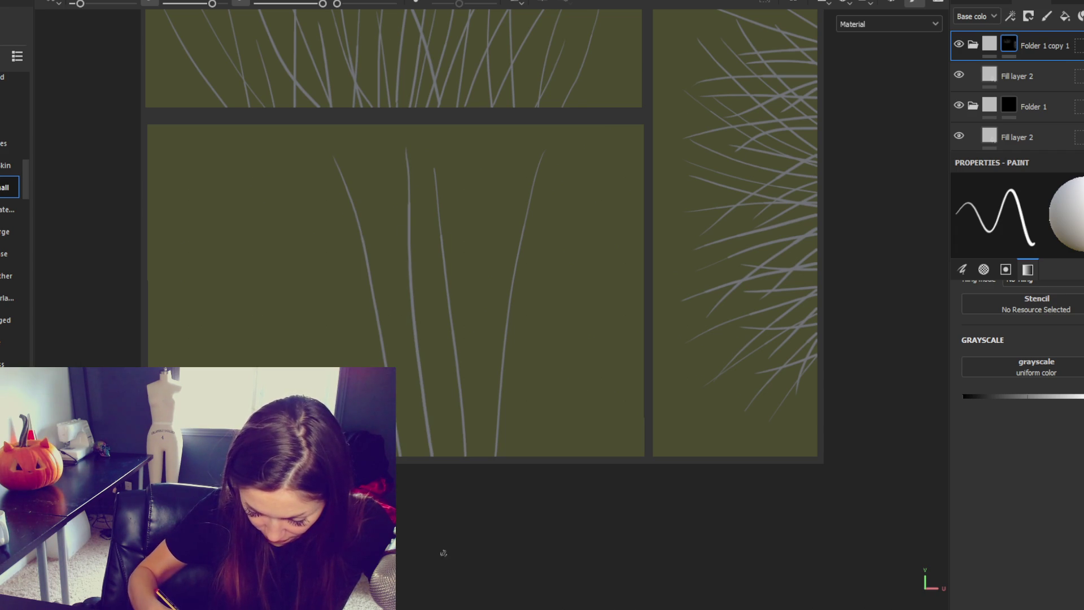
pyautogui.moveTo(240, 170); pyautogui.dragTo(407, 587)
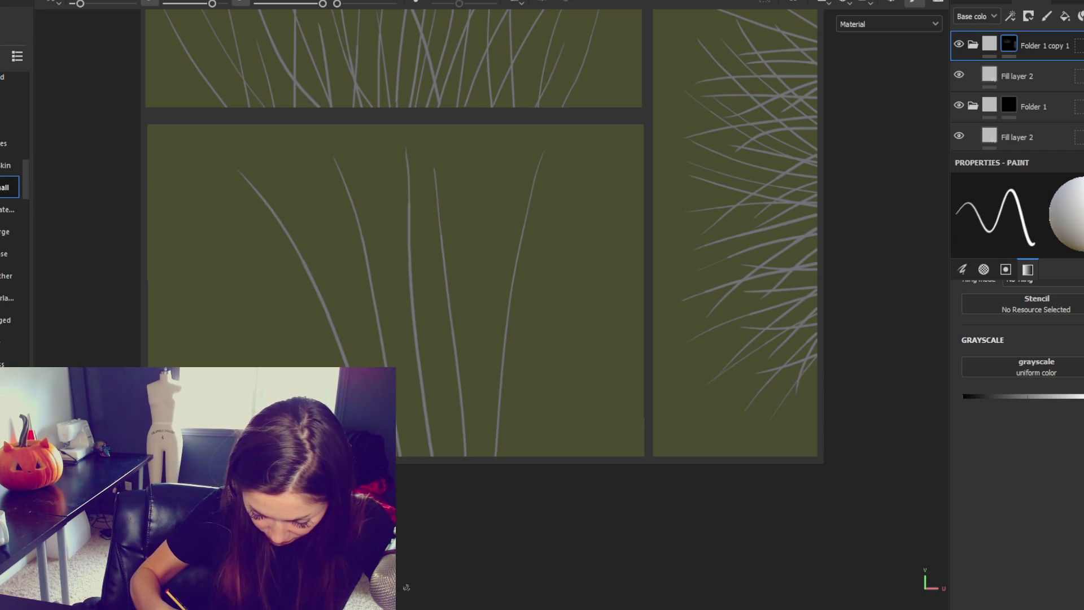
pyautogui.moveTo(196, 215); pyautogui.dragTo(258, 366)
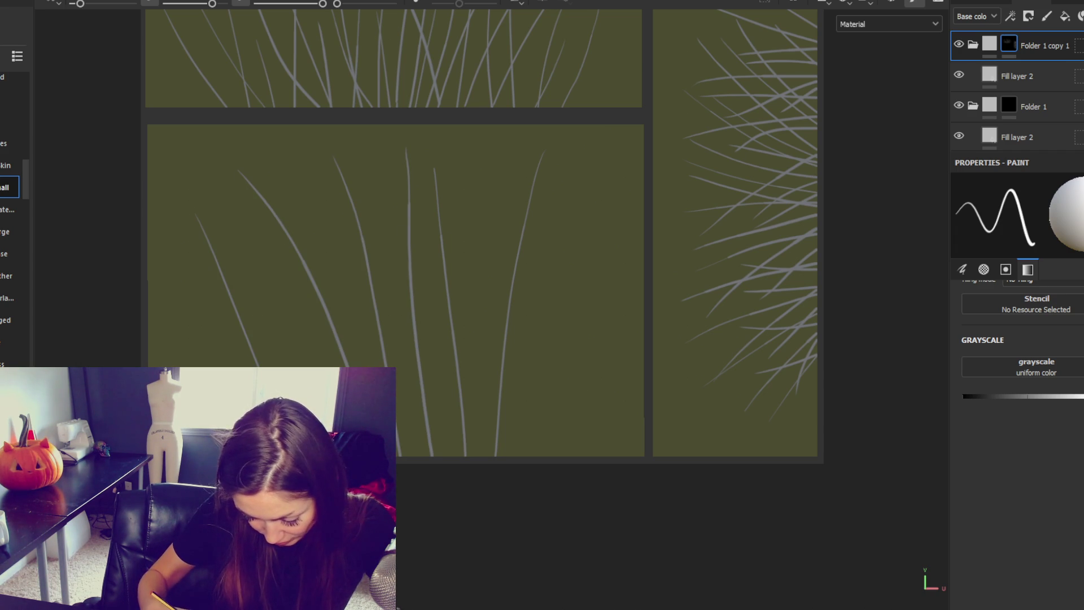
pyautogui.moveTo(307, 182); pyautogui.dragTo(303, 390)
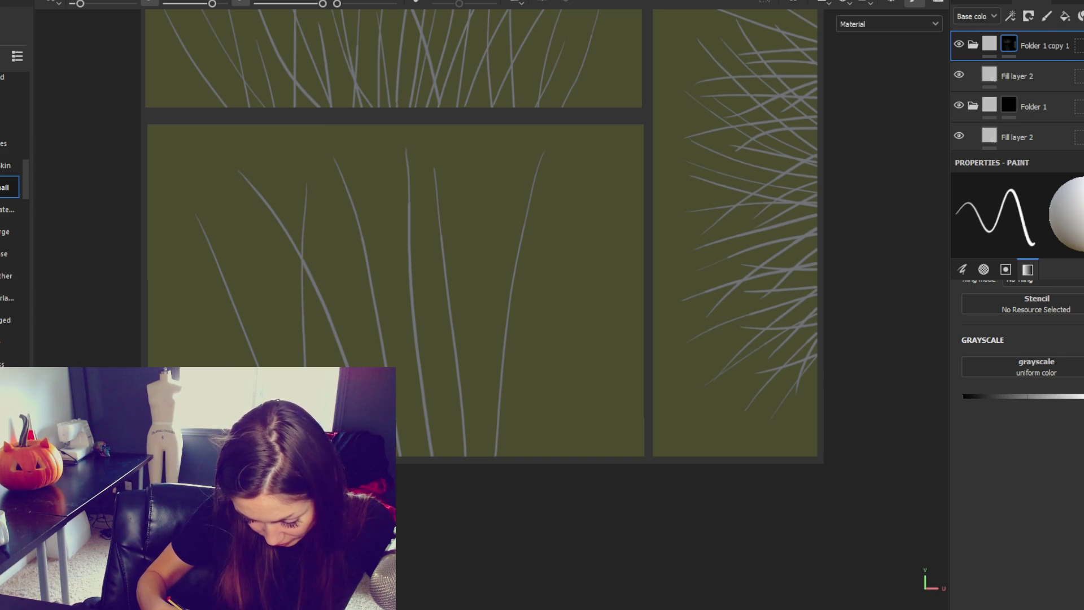
# Add about ten more thin grass blades across the right, middle and left of the panel.
pyautogui.moveTo(583, 254); pyautogui.dragTo(541, 457)
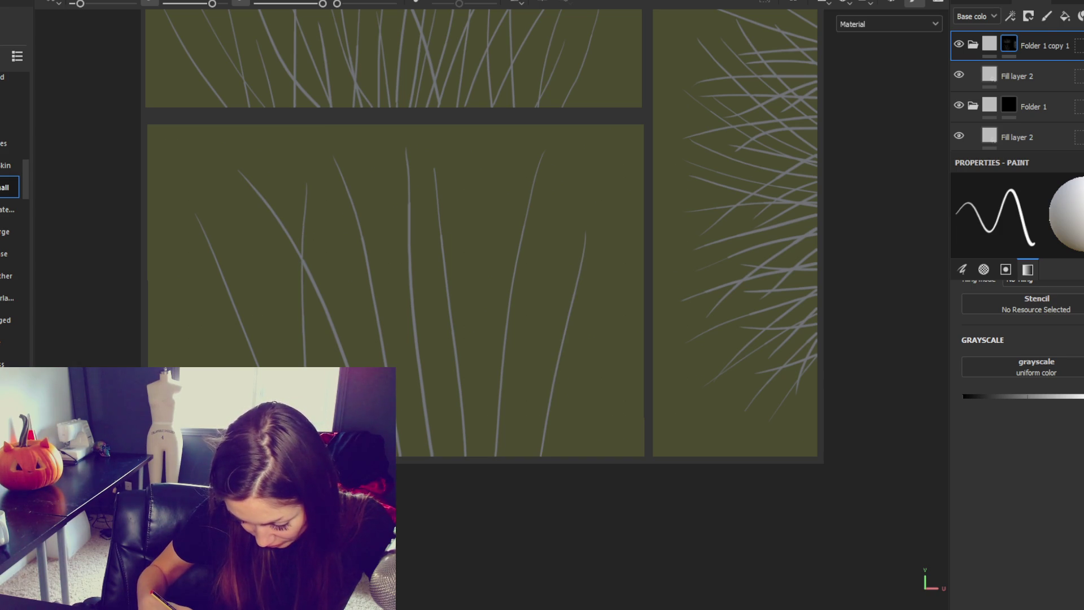
pyautogui.moveTo(482, 215); pyautogui.dragTo(543, 456)
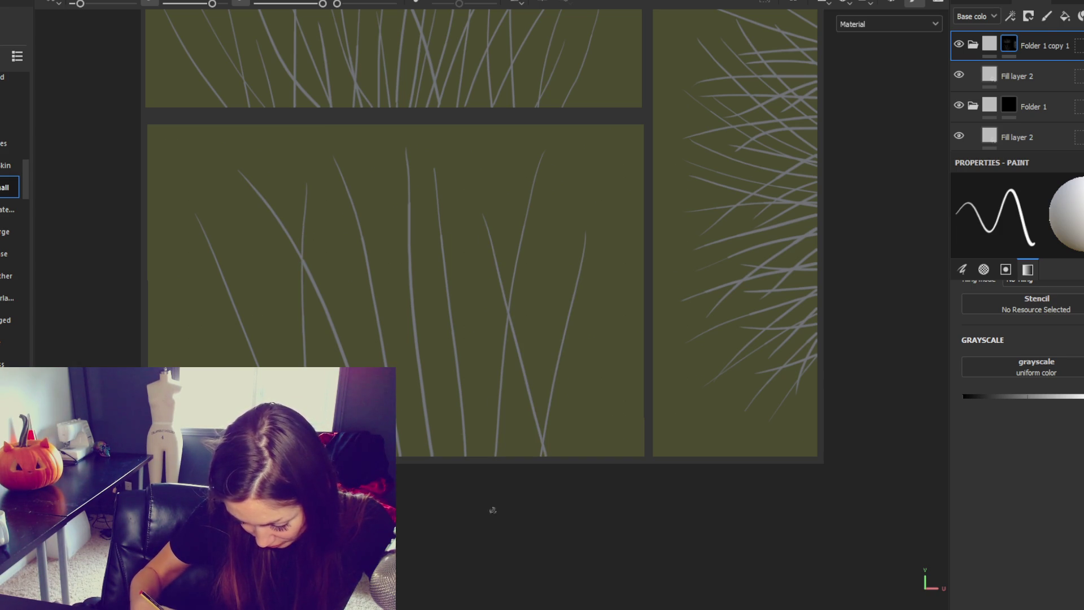
pyautogui.moveTo(383, 216); pyautogui.dragTo(476, 456)
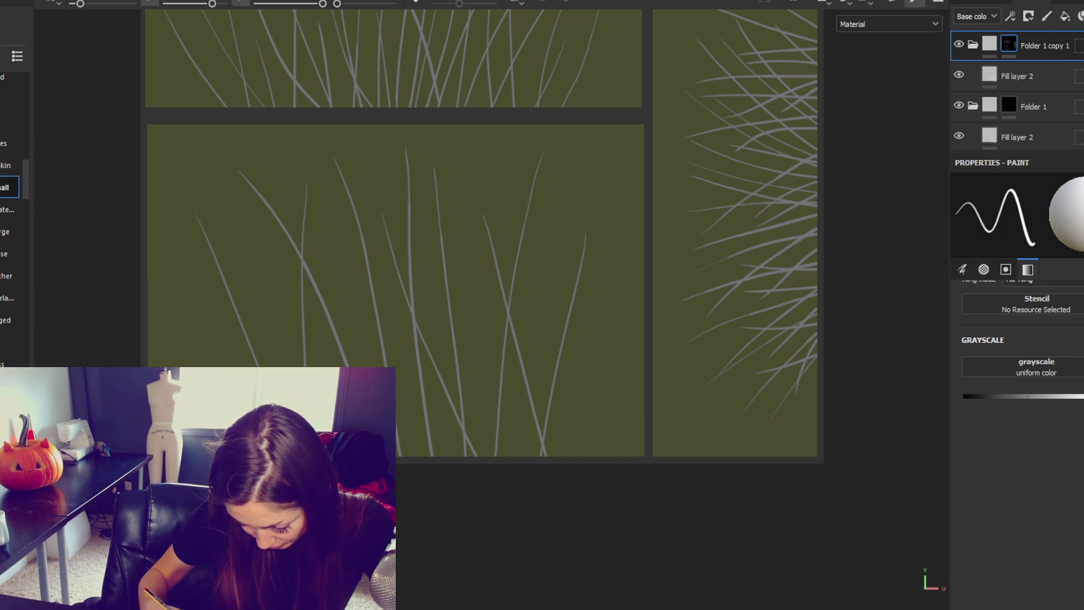
pyautogui.moveTo(443, 421); pyautogui.dragTo(437, 456)
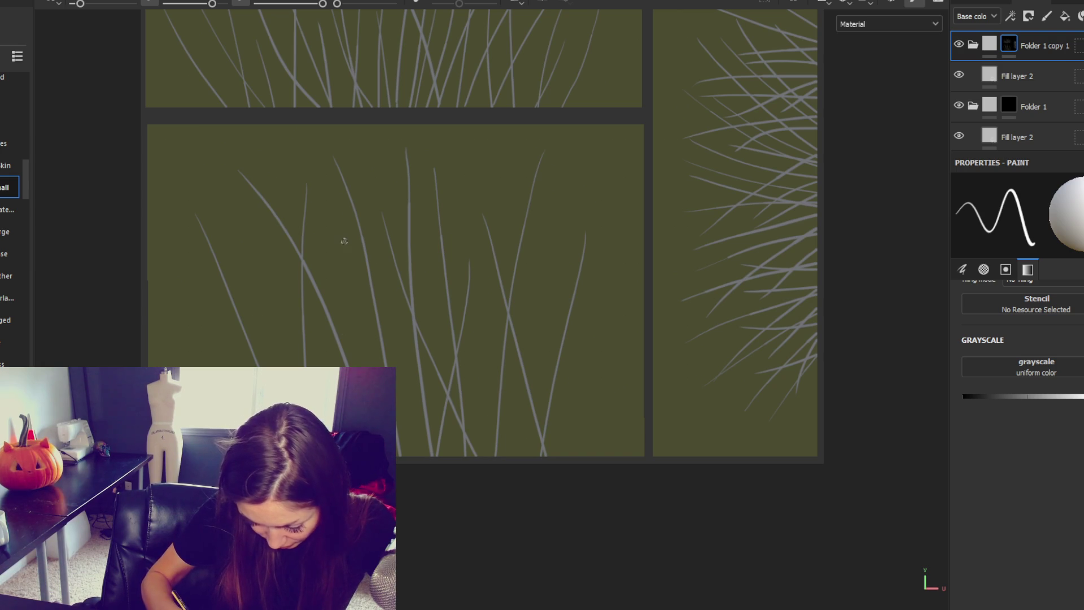
pyautogui.moveTo(229, 221)
pyautogui.mouseDown()
pyautogui.moveTo(243, 361)
pyautogui.moveTo(196, 373)
pyautogui.mouseUp()
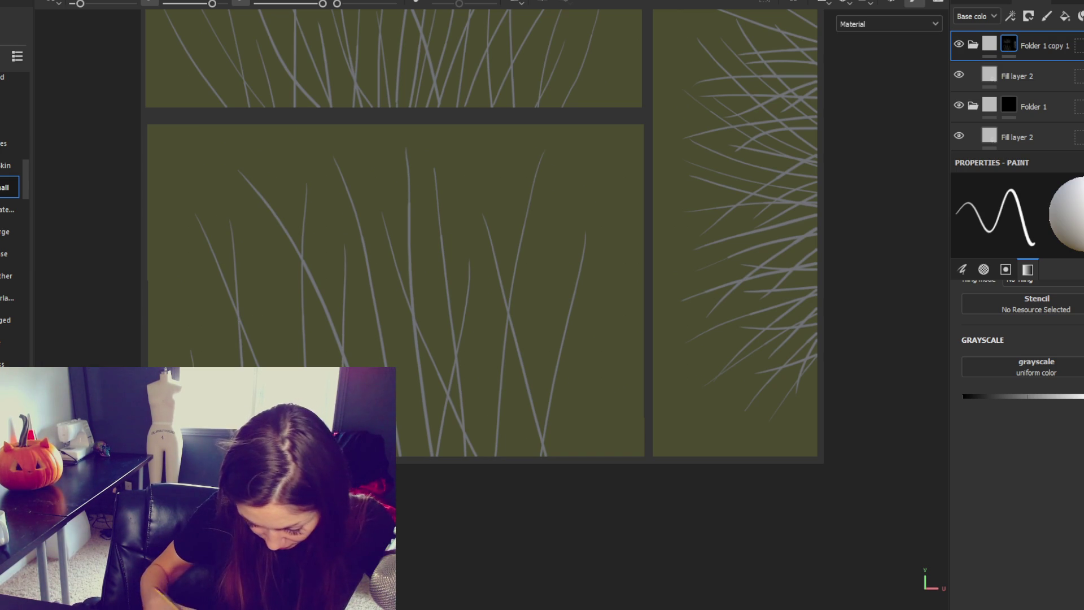
pyautogui.moveTo(602, 326); pyautogui.dragTo(569, 457)
pyautogui.moveTo(552, 241); pyautogui.dragTo(506, 456)
pyautogui.moveTo(484, 150); pyautogui.dragTo(470, 452)
pyautogui.moveTo(263, 271); pyautogui.dragTo(296, 352)
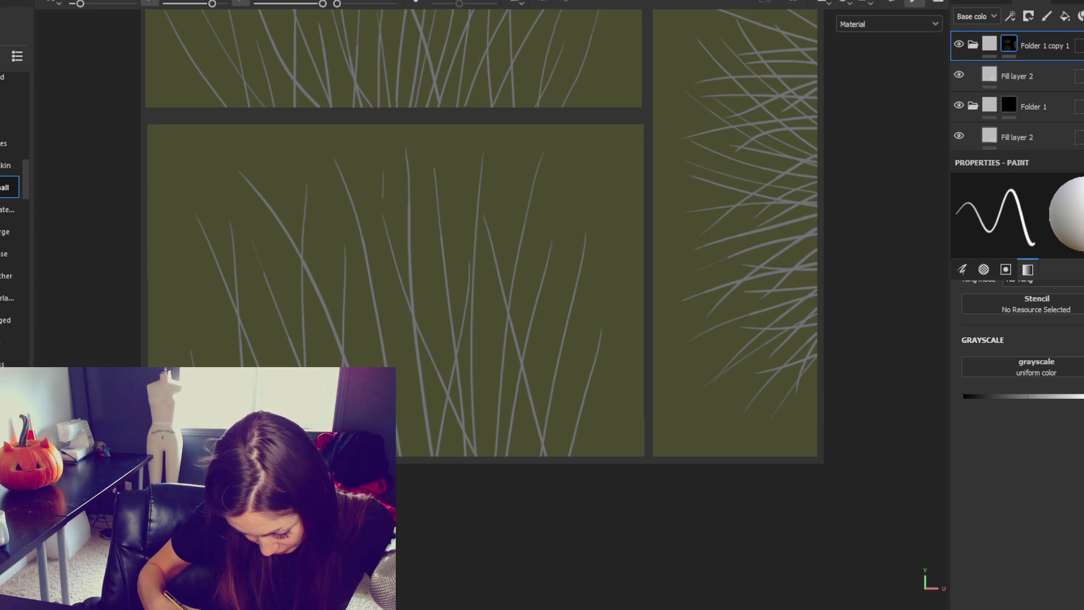
pyautogui.moveTo(383, 197); pyautogui.dragTo(381, 367)
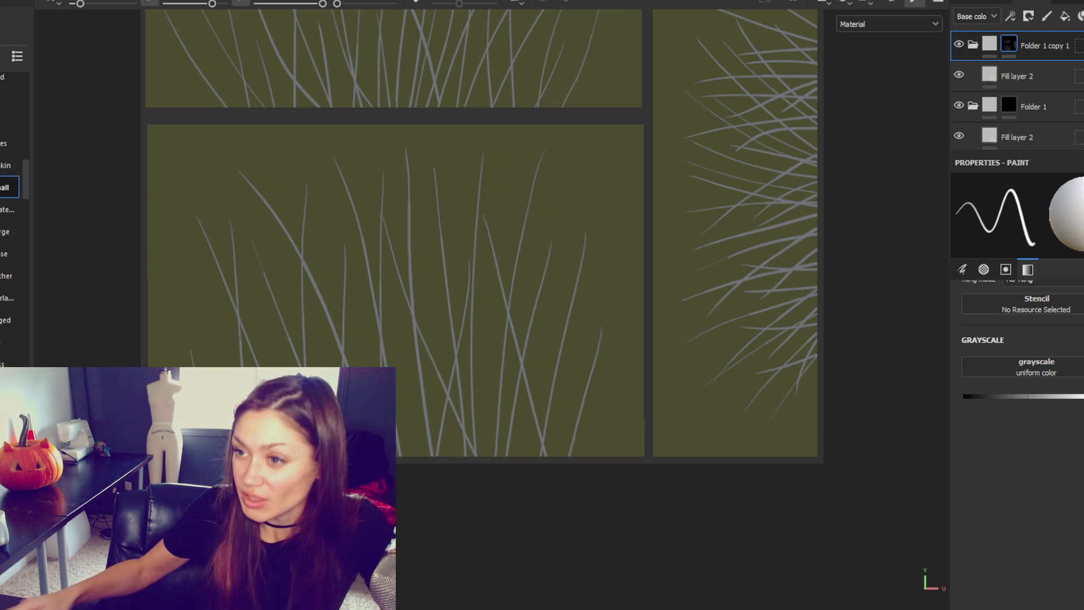
# Zoom out to review all grass panels, bring up File > Save As, then dismiss it.
pyautogui.scroll(-3, 662, 323)
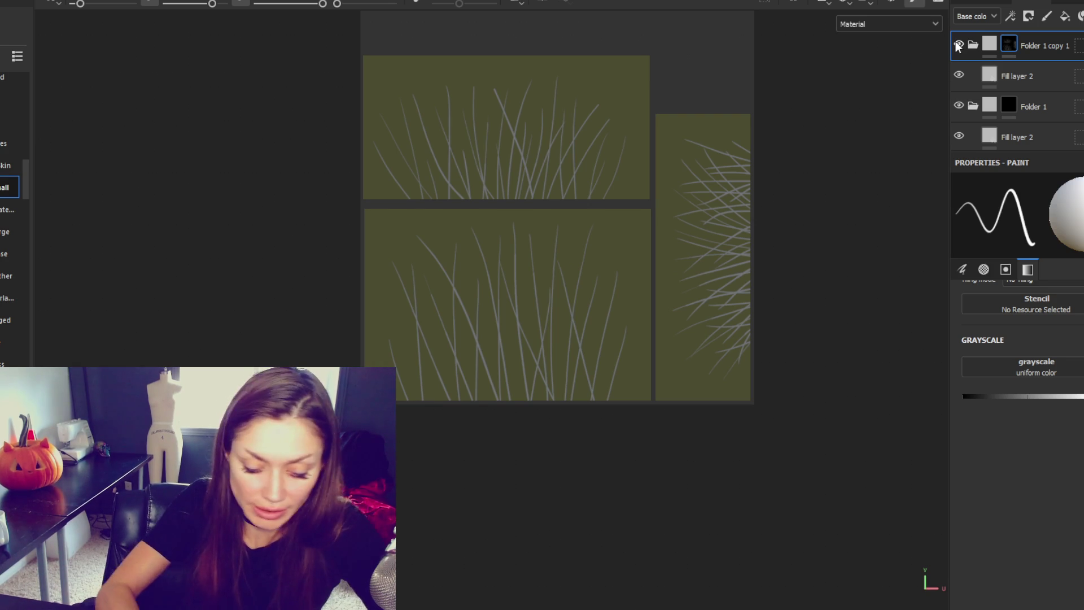
pyautogui.scroll(3, 506, 273)
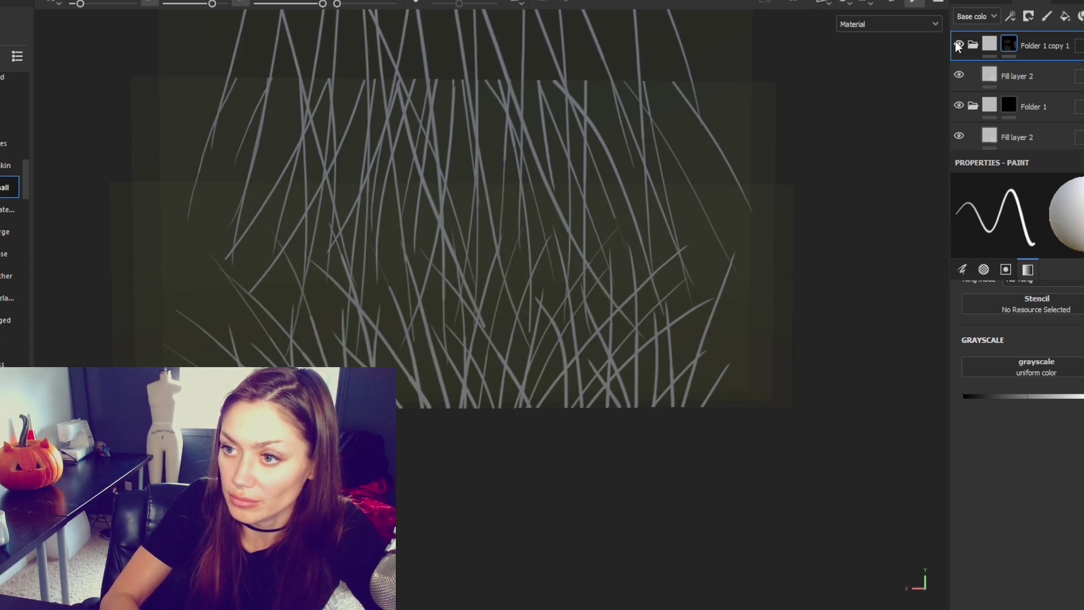
pyautogui.scroll(-3, 506, 273)
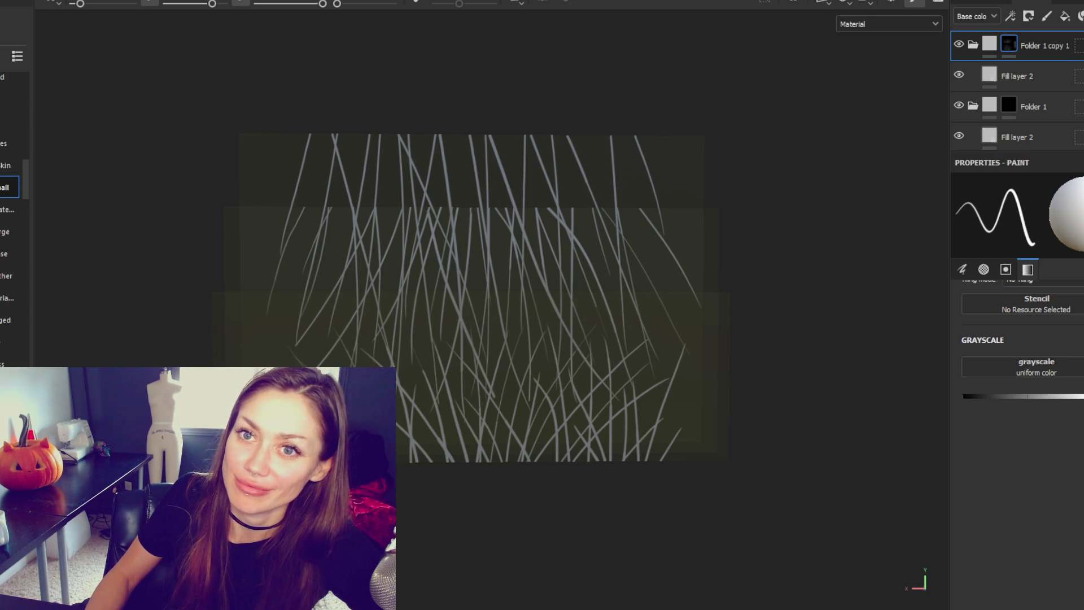
pyautogui.click(8, 1)
pyautogui.click(28, 92)
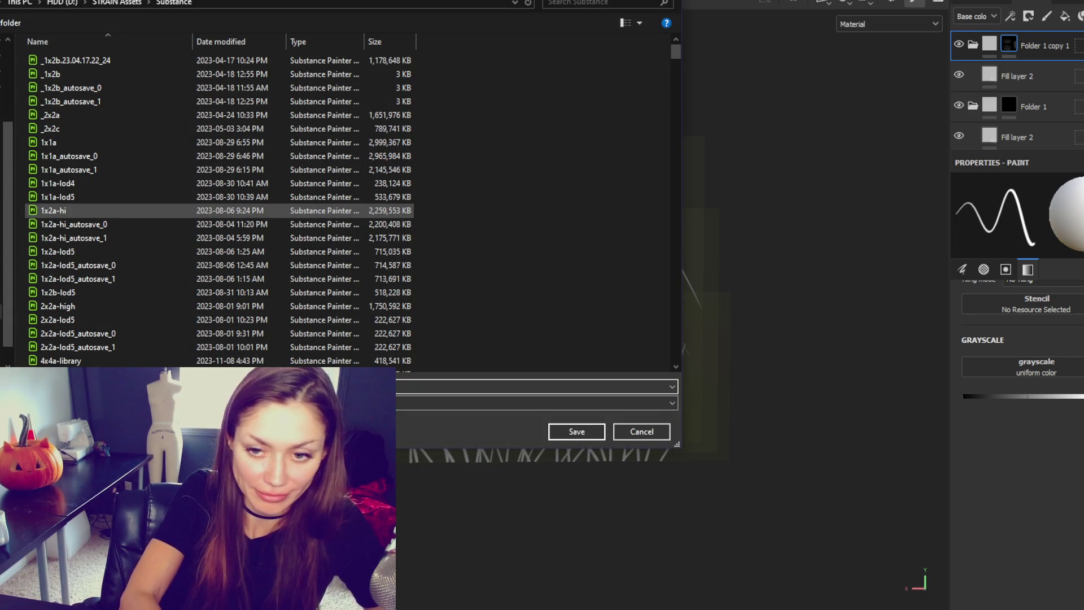
pyautogui.press('Escape')
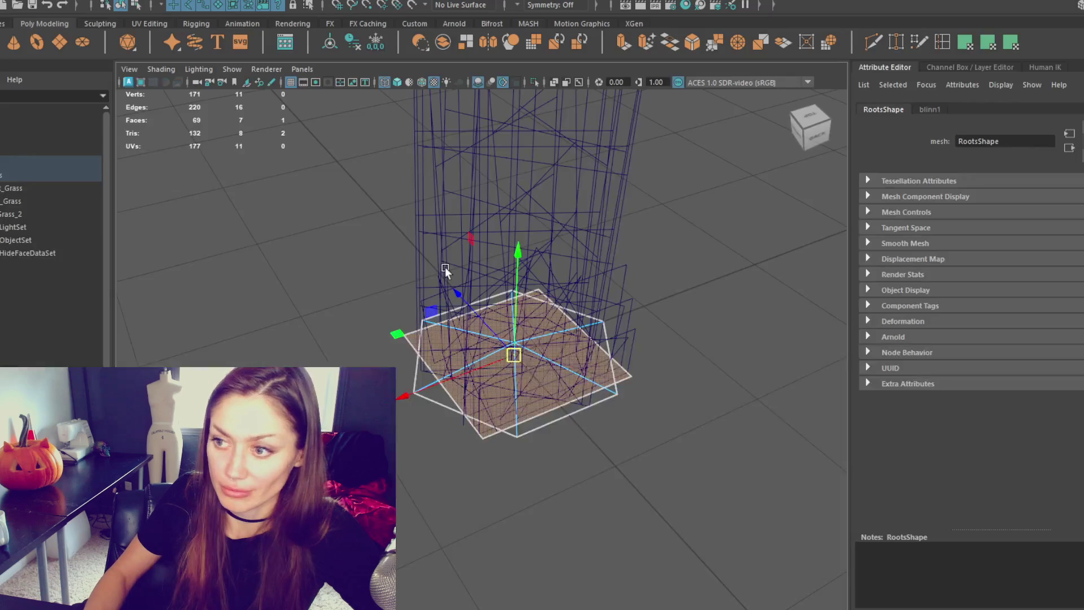
pyautogui.click(463, 316)
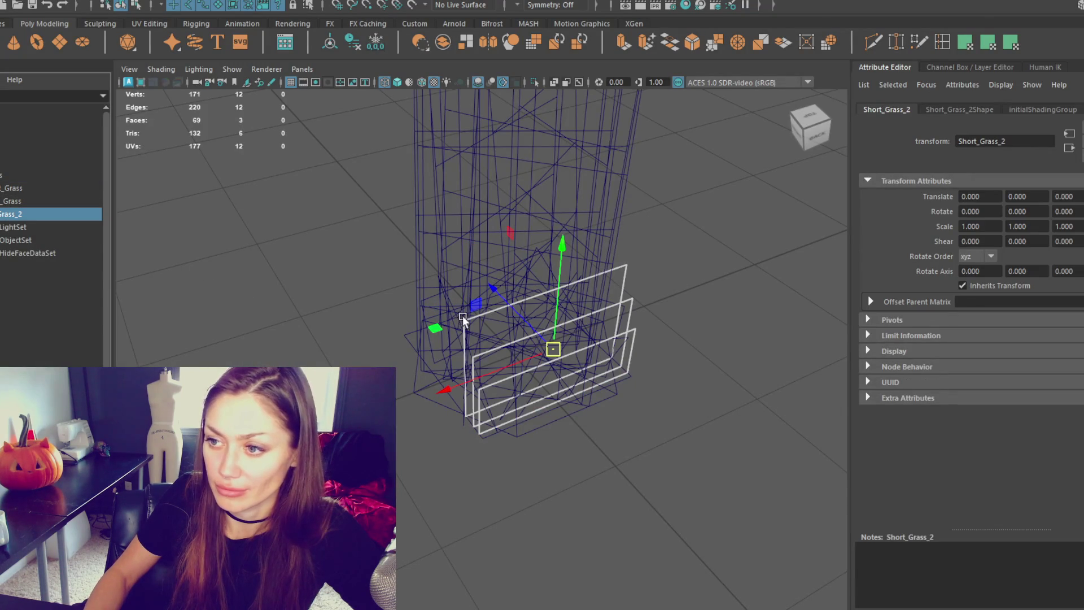
pyautogui.click(629, 324)
pyautogui.click(629, 324)
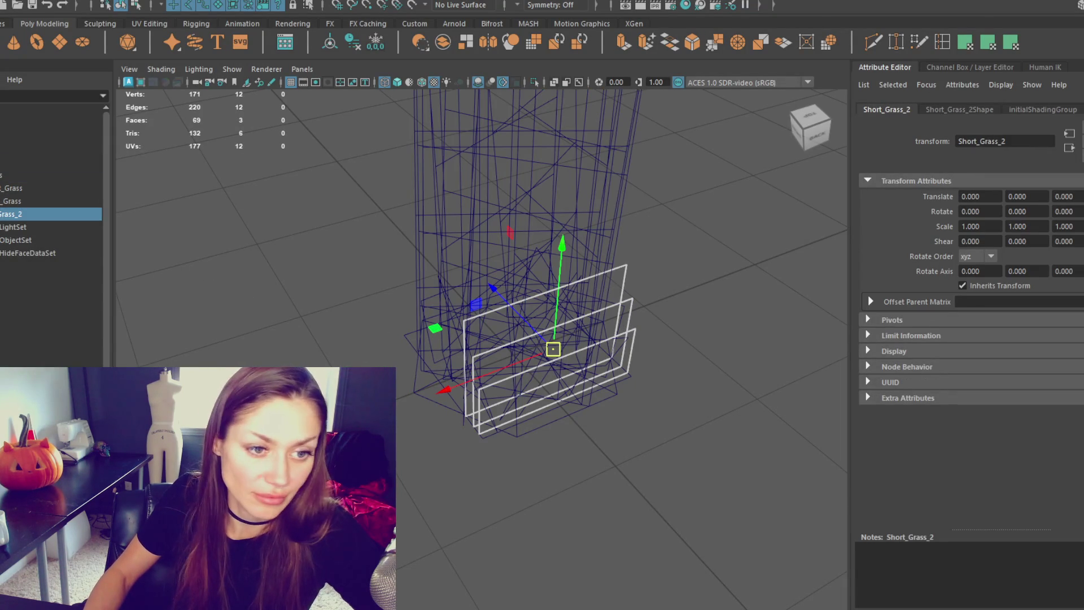
pyautogui.press('F11')
pyautogui.click(551, 364)
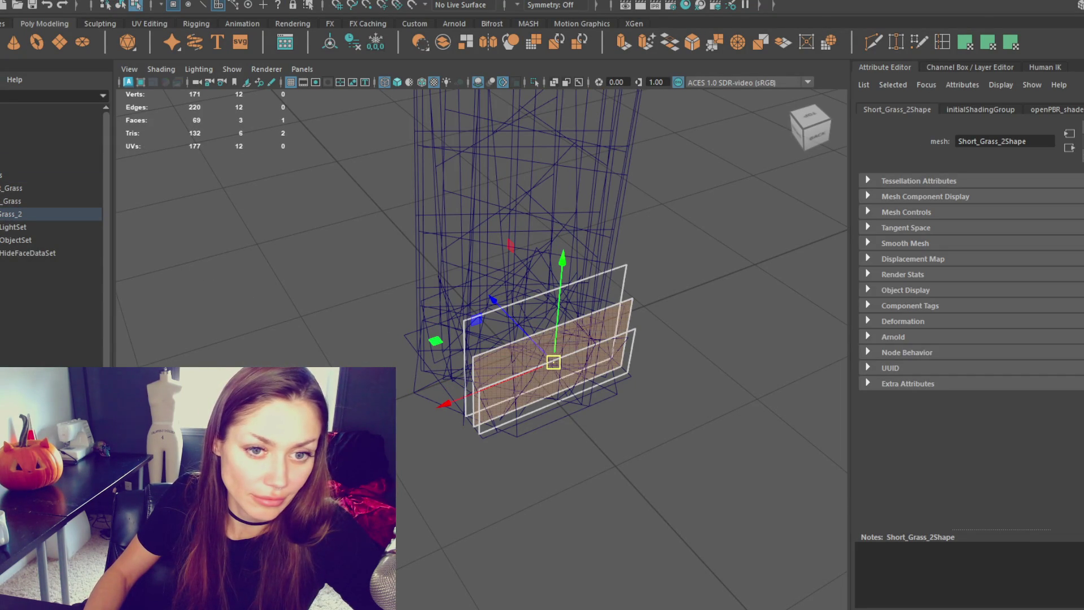
pyautogui.click(565, 299)
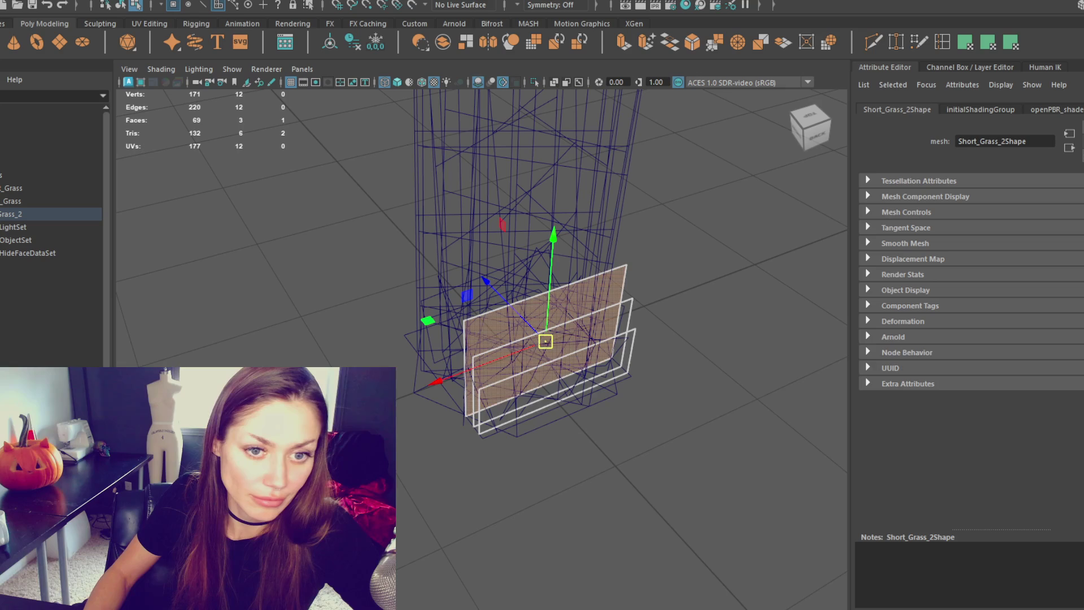
pyautogui.click(35, 186)
pyautogui.click(31, 201)
pyautogui.keyDown('ctrl'); pyautogui.click(33, 214); pyautogui.keyUp('ctrl')
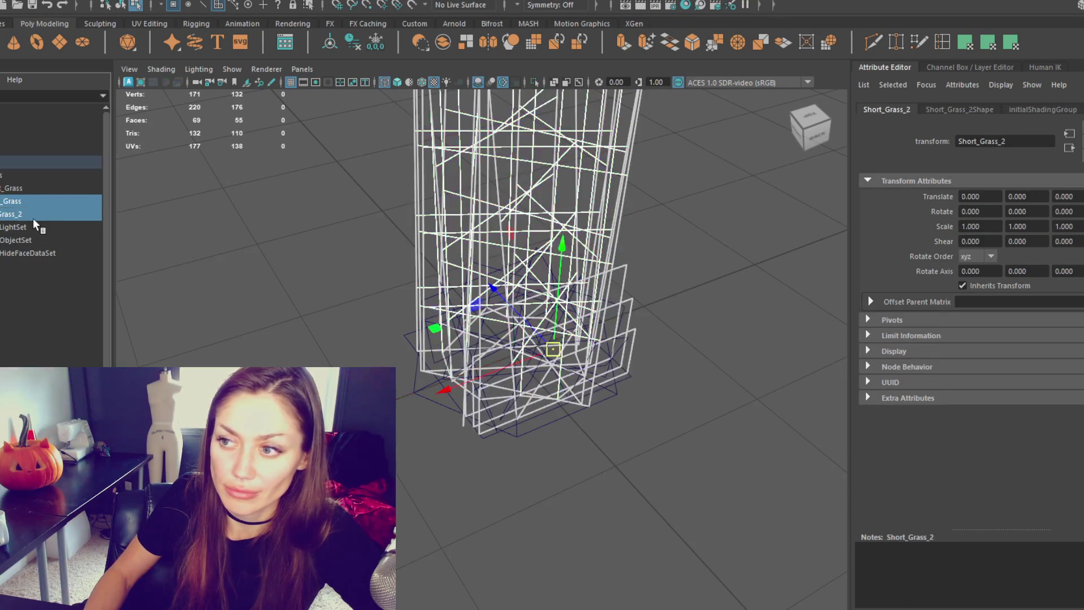
pyautogui.click(32, 177)
pyautogui.keyDown('ctrl'); pyautogui.click(32, 214); pyautogui.keyUp('ctrl')
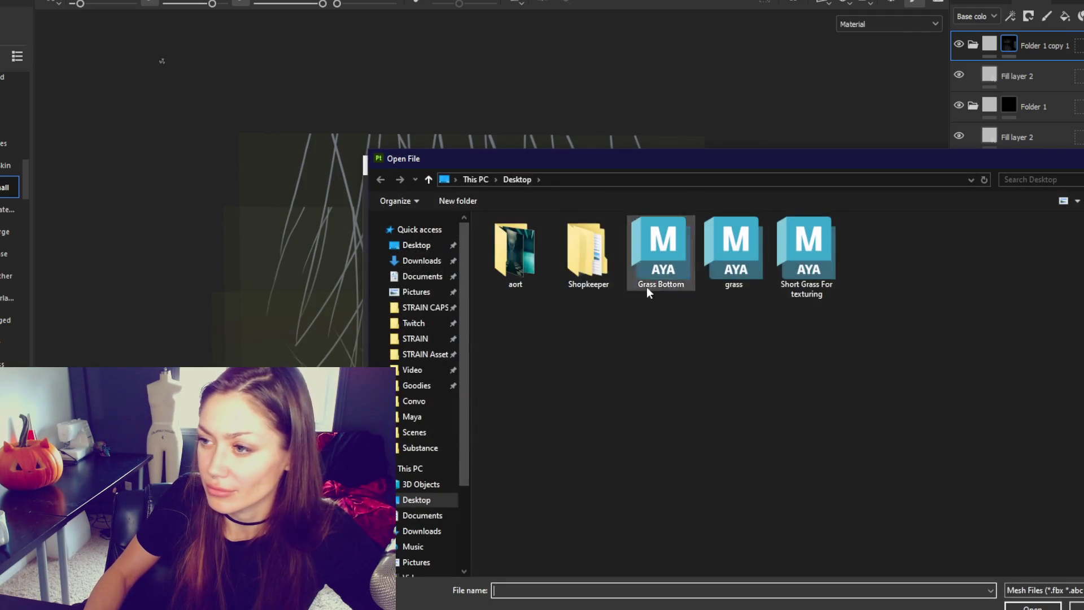
# Load 'Short Grass For texturing' from the Desktop as the project mesh and test painting on it.
pyautogui.doubleClick(806, 257)
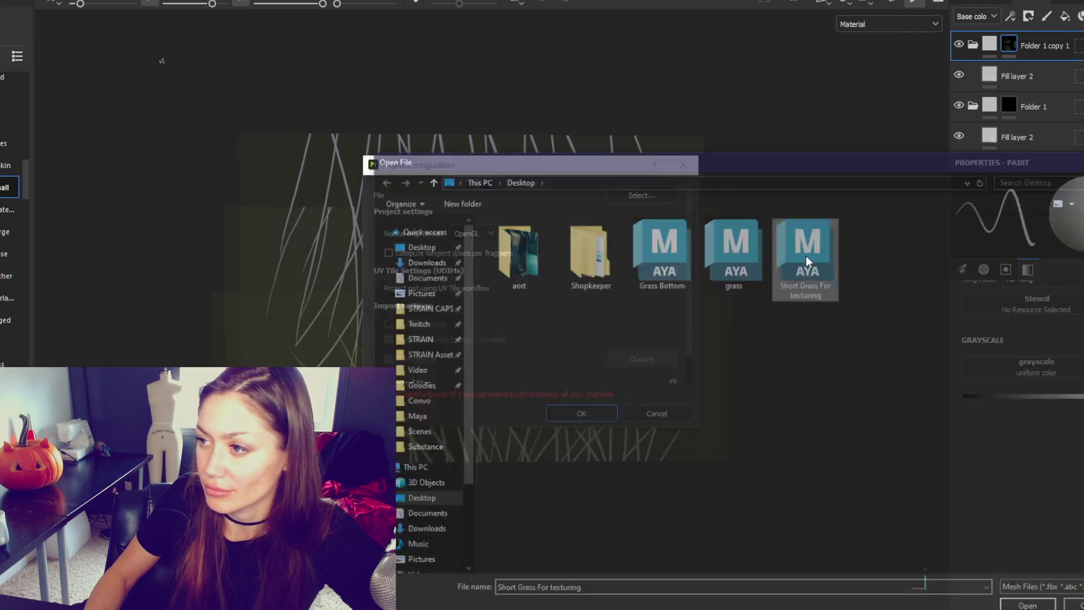
pyautogui.click(598, 413)
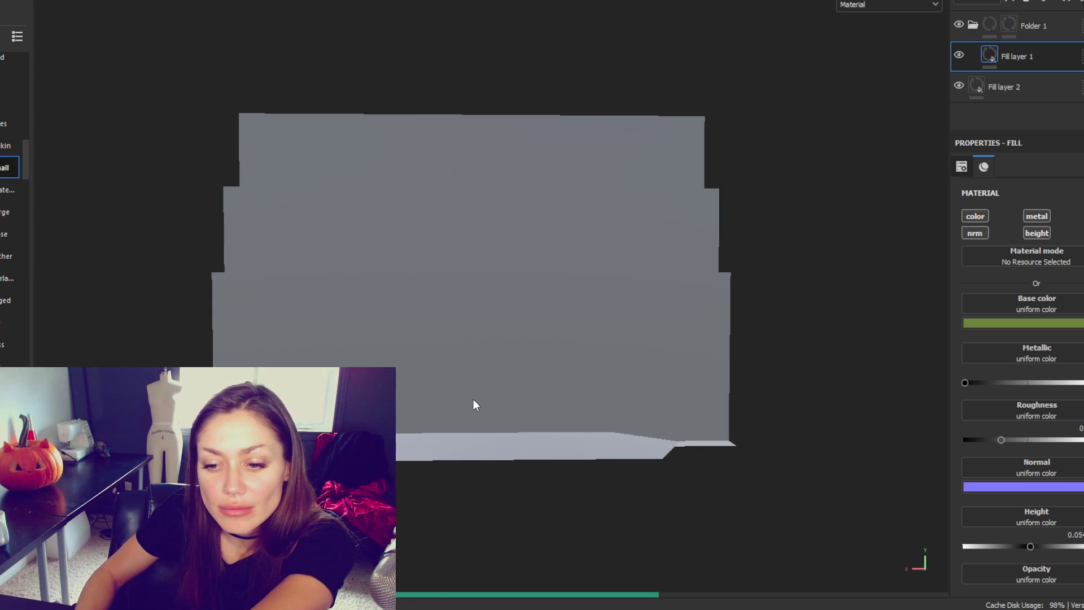
pyautogui.click(475, 404)
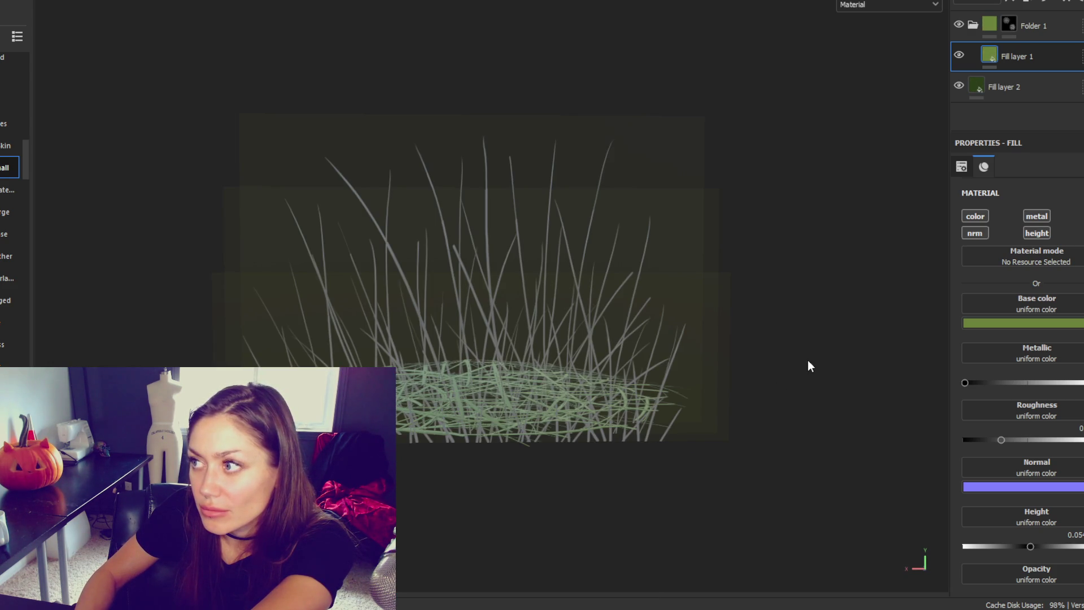
# Review the Export Textures settings, close them without exporting, and select Fill layer 2.
pyautogui.click(9, 2)
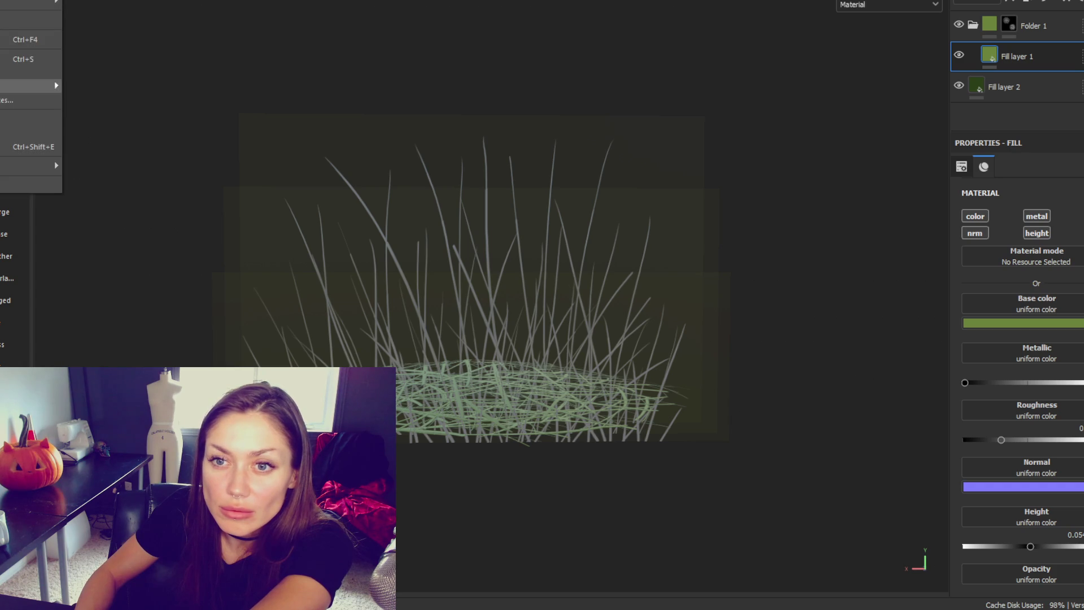
pyautogui.click(31, 146)
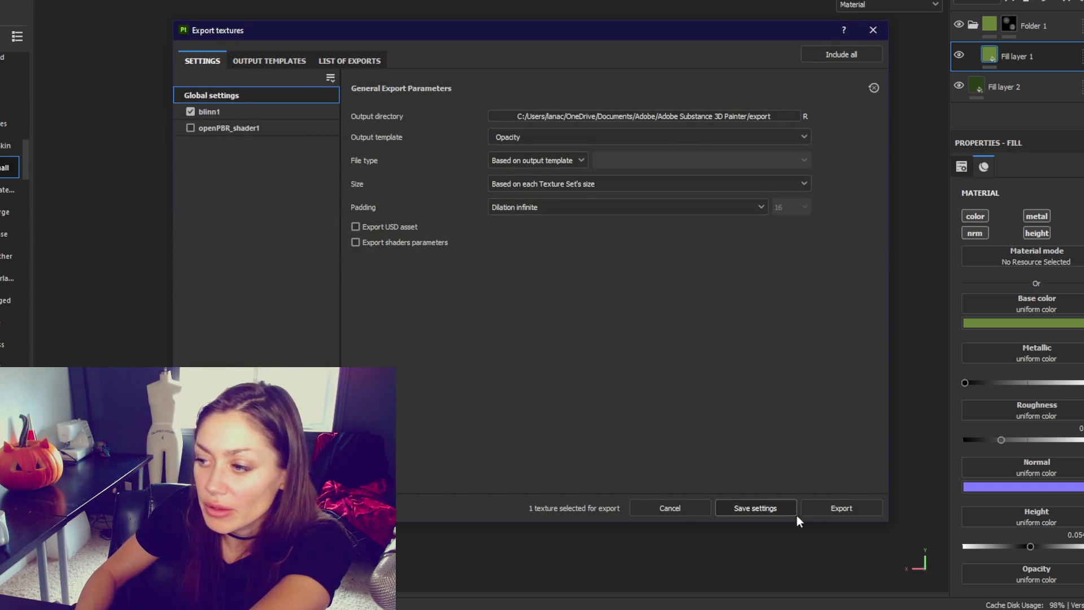
pyautogui.click(883, 35)
pyautogui.click(1036, 75)
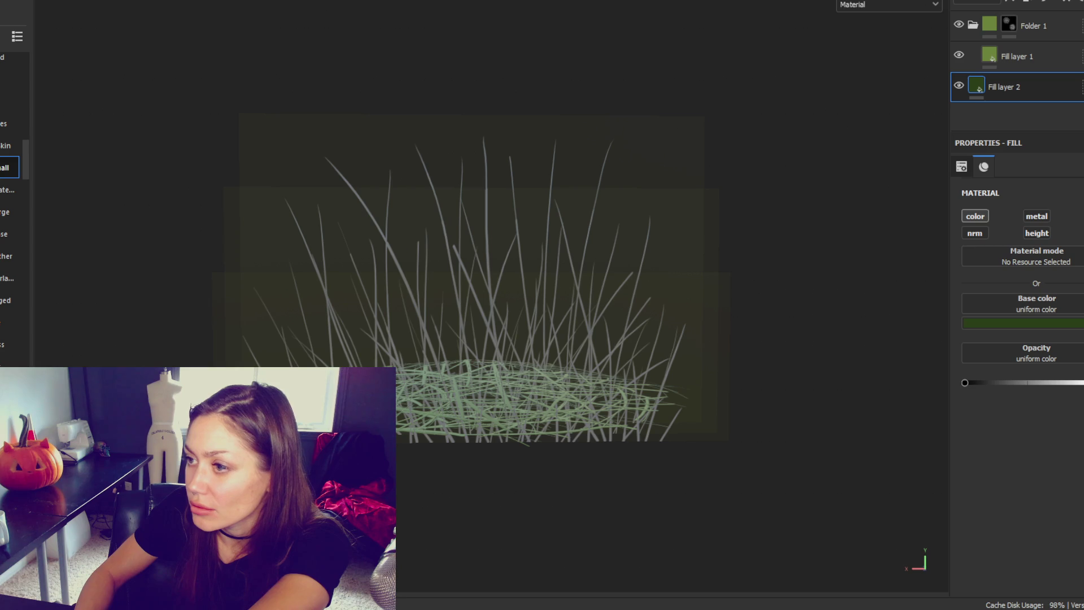
# Widen the Layers panel, inspect both fill layers, and switch to the openPBR_shader1 texture set.
pyautogui.moveTo(949, 134); pyautogui.dragTo(785, 141)
pyautogui.click(858, 59)
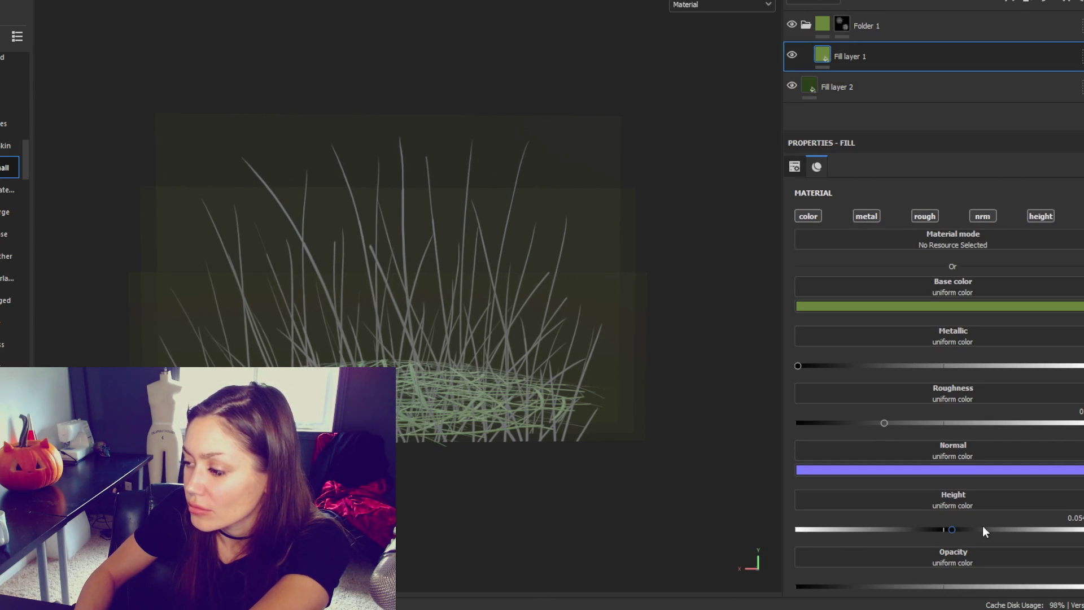
pyautogui.press('Down')
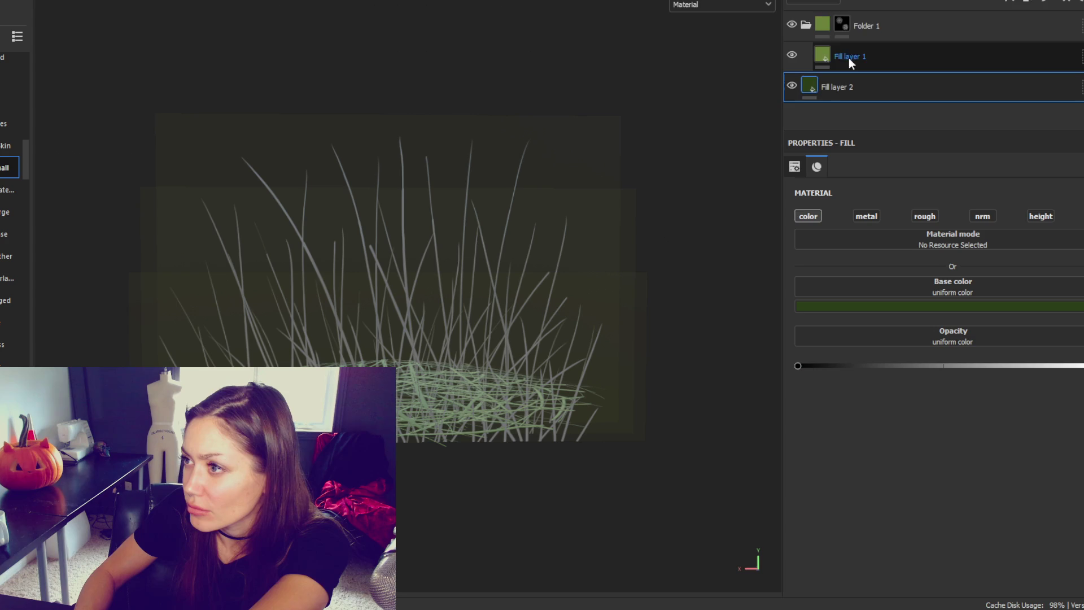
pyautogui.click(814, 4)
pyautogui.click(802, 29)
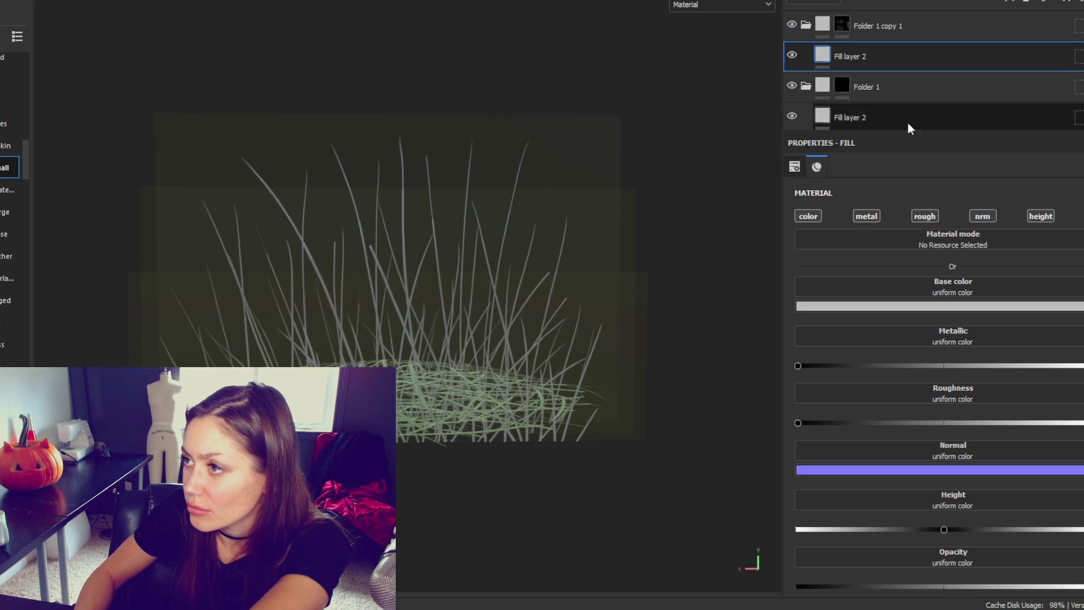
# Delete the empty Layer 1 and set Fill layer 1's opacity to 0.
pyautogui.click(806, 56)
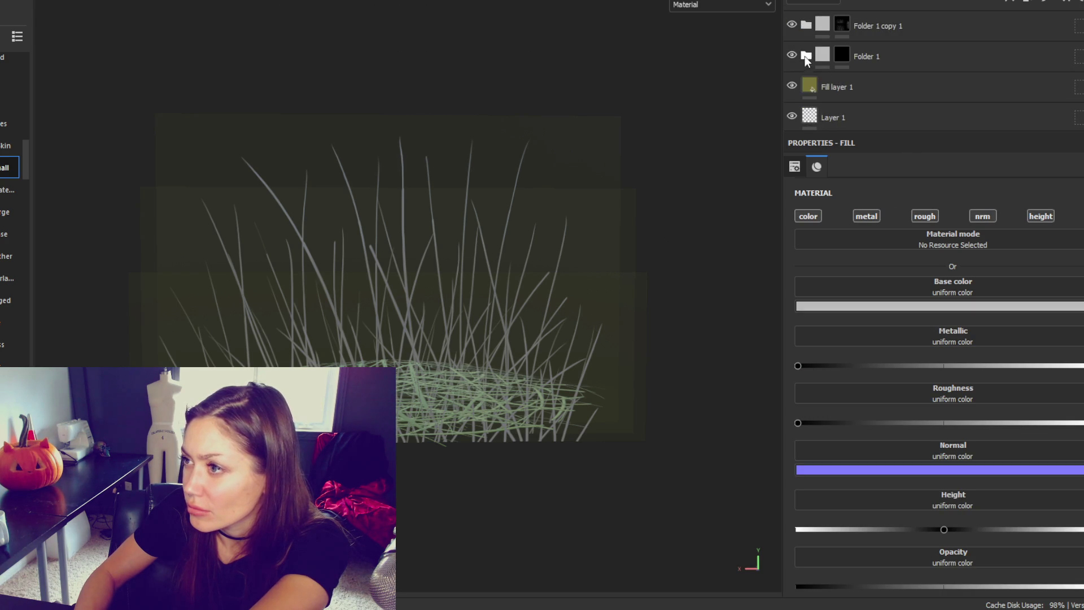
pyautogui.click(838, 112)
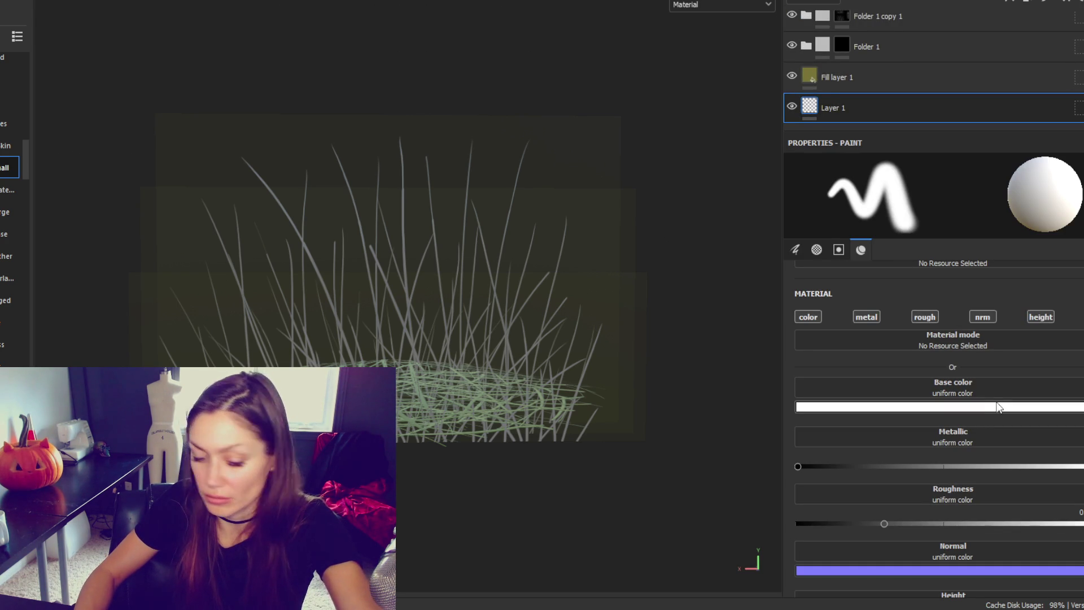
pyautogui.press('Delete')
pyautogui.moveTo(832, 364); pyautogui.dragTo(712, 365)
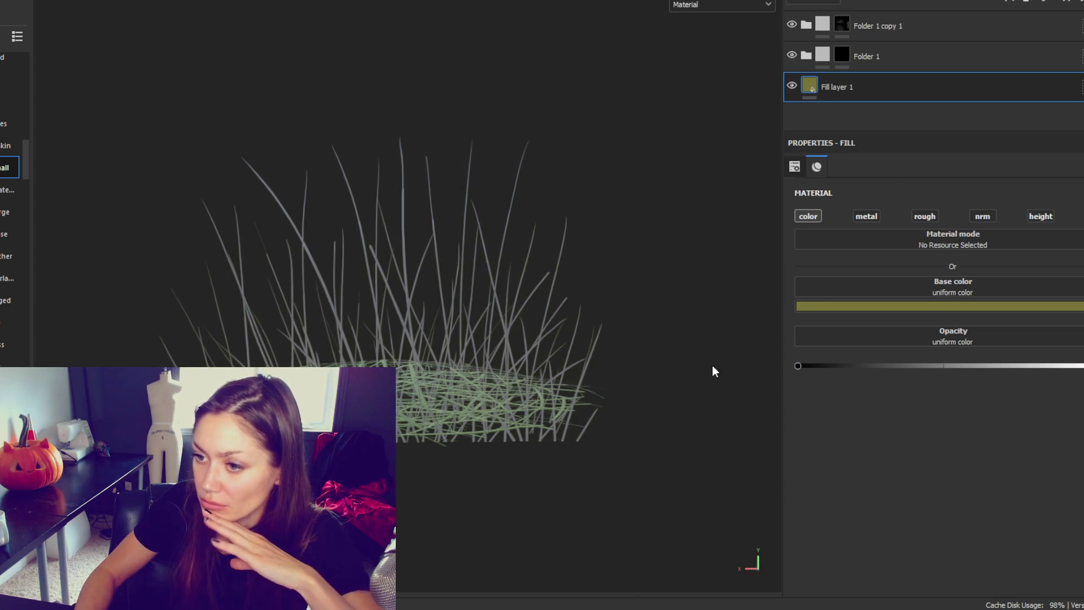
pyautogui.click(842, 25)
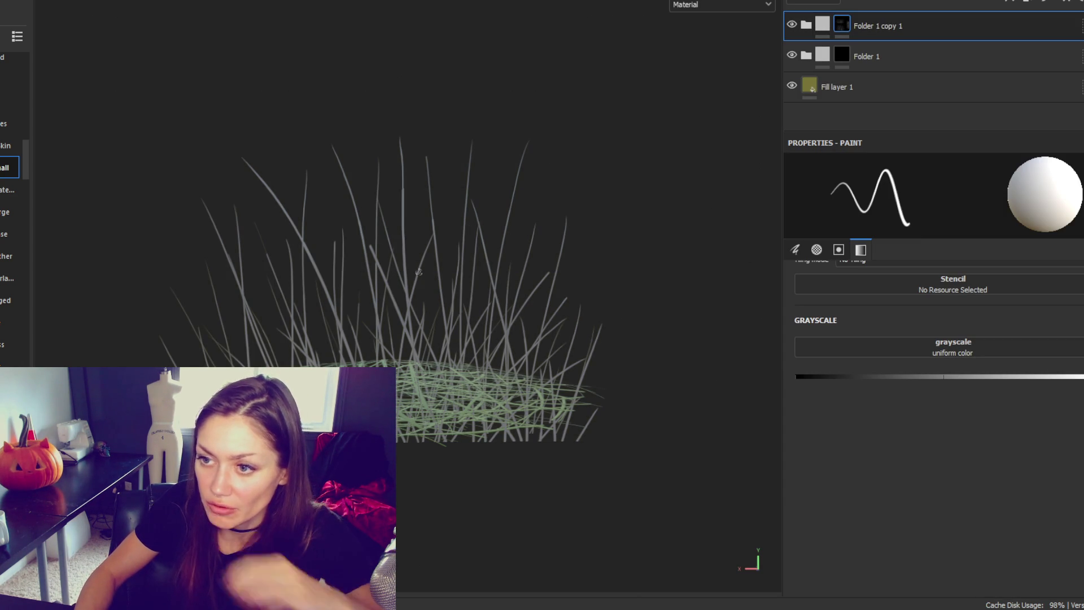
# Set Folder 1 copy 1's mask paint grayscale to 0 (black) and reframe the grass clump.
pyautogui.scroll(5, 367, 247)
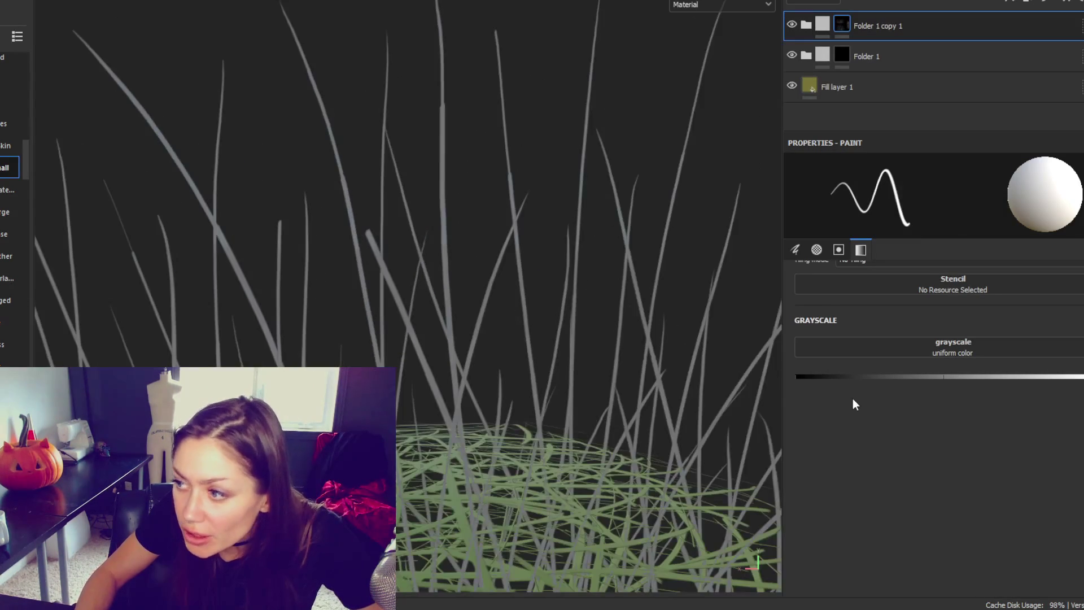
pyautogui.moveTo(896, 376); pyautogui.dragTo(709, 363)
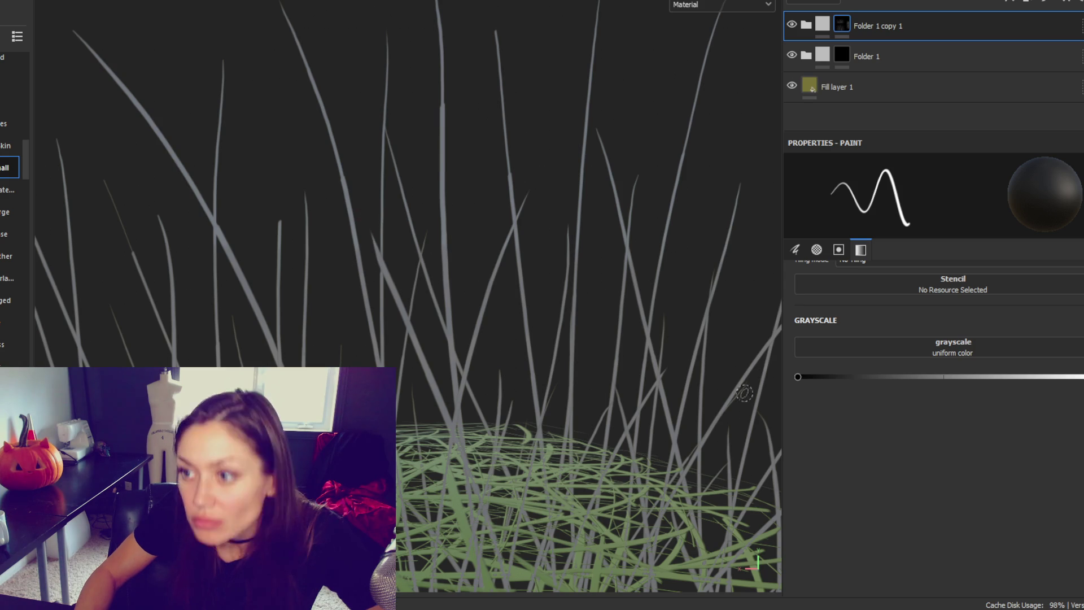
pyautogui.moveTo(603, 368); pyautogui.dragTo(583, 344)
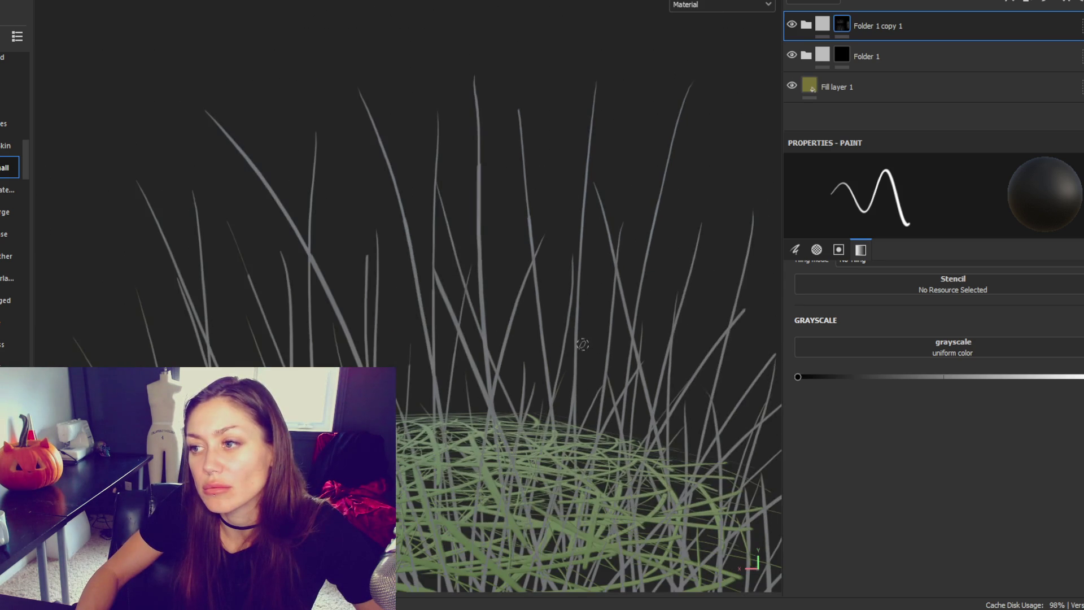
pyautogui.scroll(-2, 582, 347)
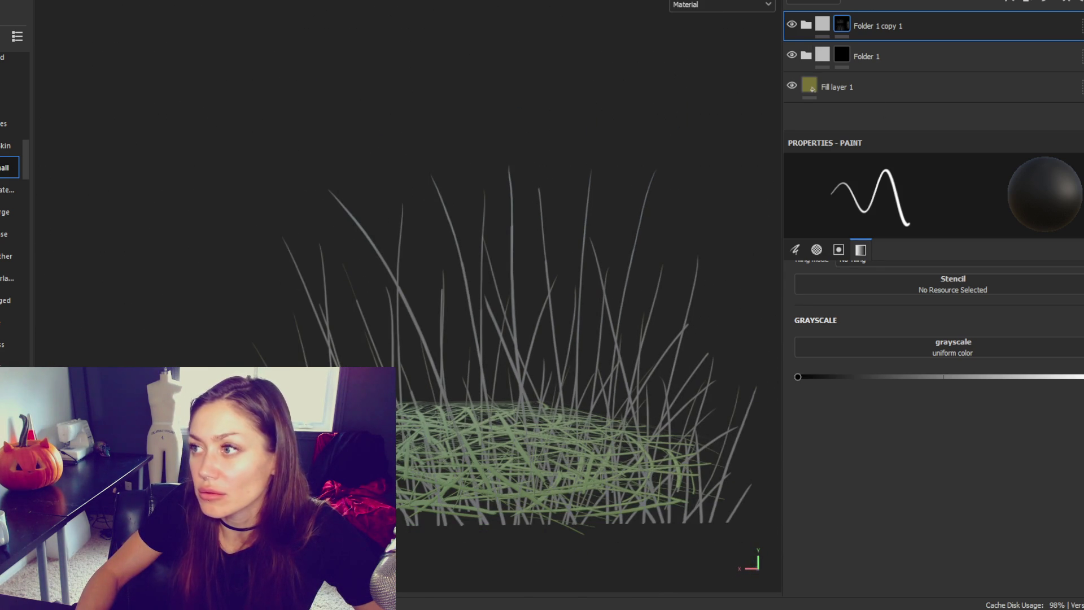
pyautogui.click(807, 56)
pyautogui.click(842, 79)
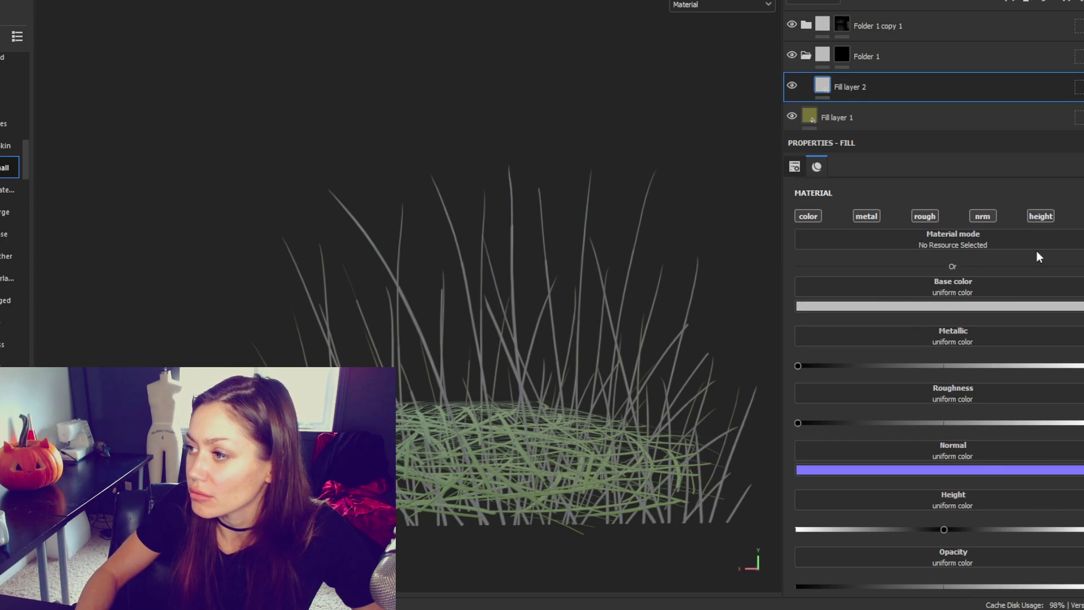
# Give Folder 1's Fill layer 2 a golden yellow base colour.
pyautogui.click(988, 306)
pyautogui.moveTo(984, 527); pyautogui.dragTo(982, 519)
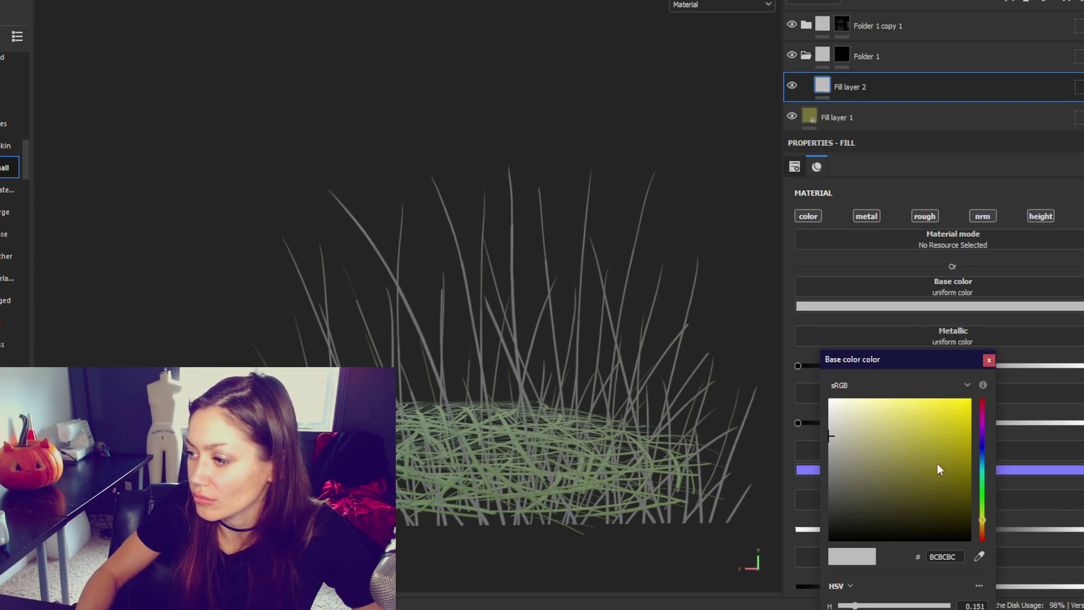
pyautogui.click(915, 443)
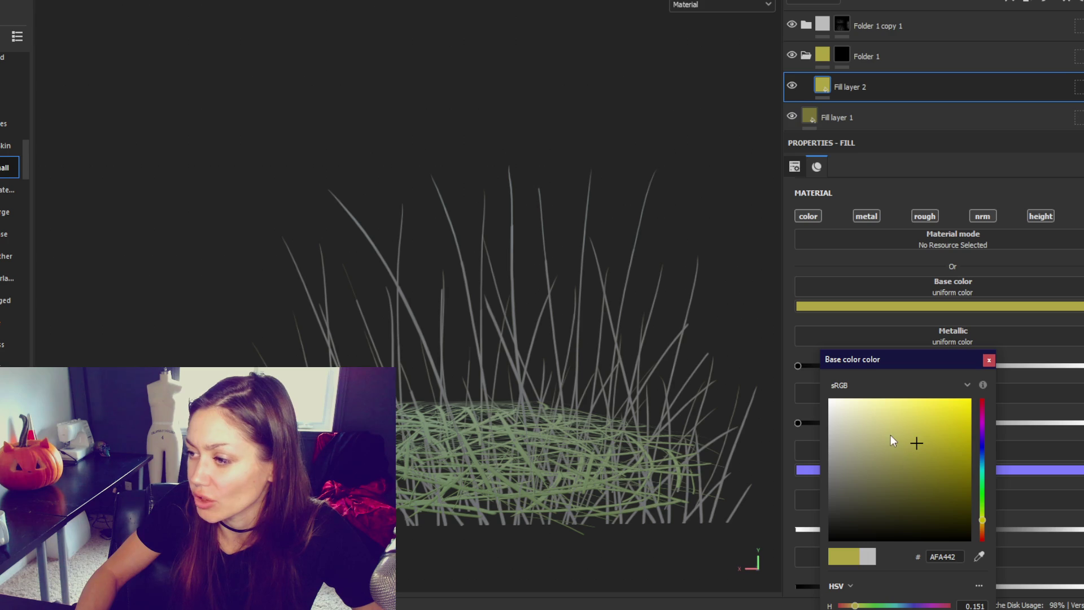
pyautogui.click(984, 525)
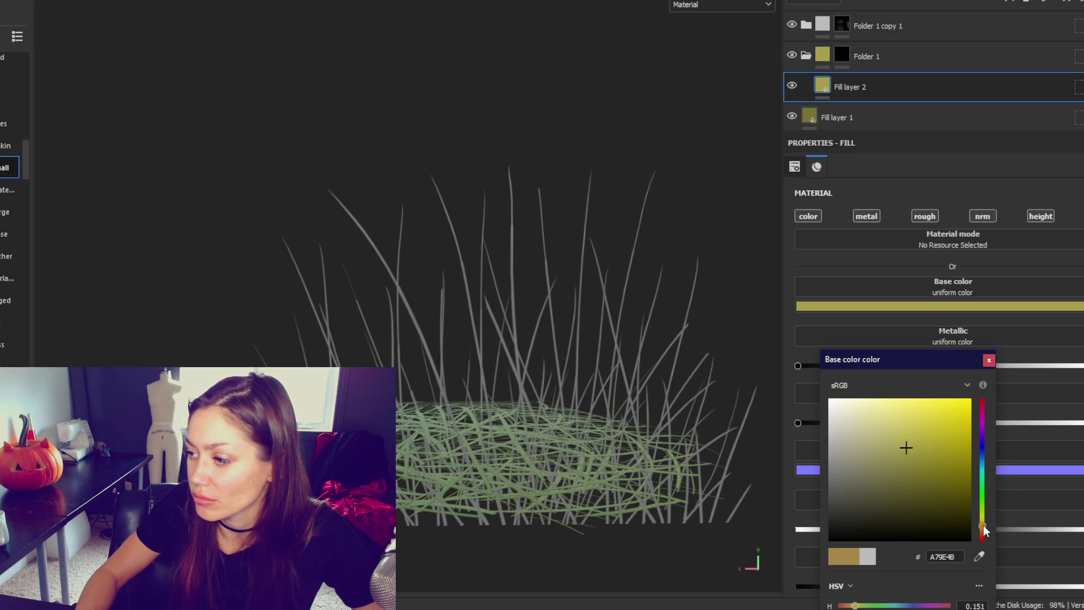
pyautogui.click(982, 523)
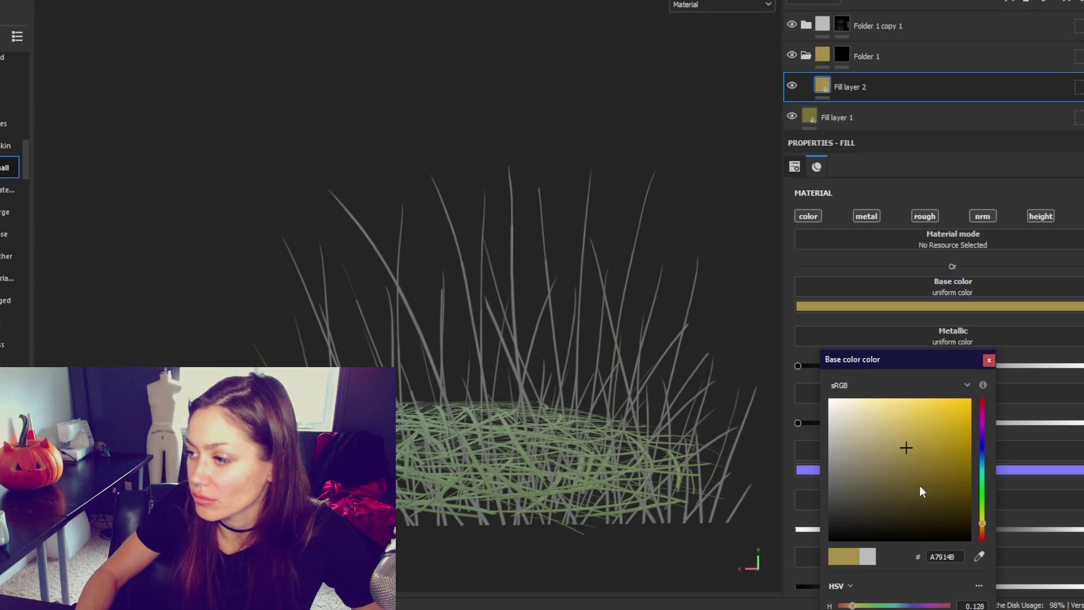
# Tint Folder 1 copy 1's Fill layer 2 base colour tan yellow.
pyautogui.click(807, 25)
pyautogui.click(846, 62)
pyautogui.click(954, 306)
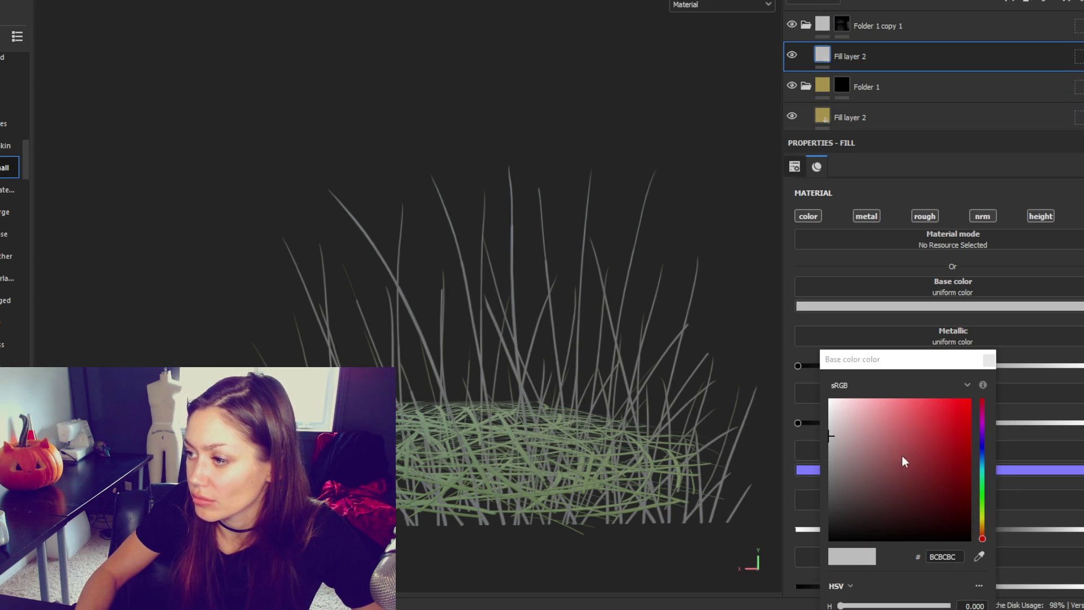
pyautogui.click(886, 445)
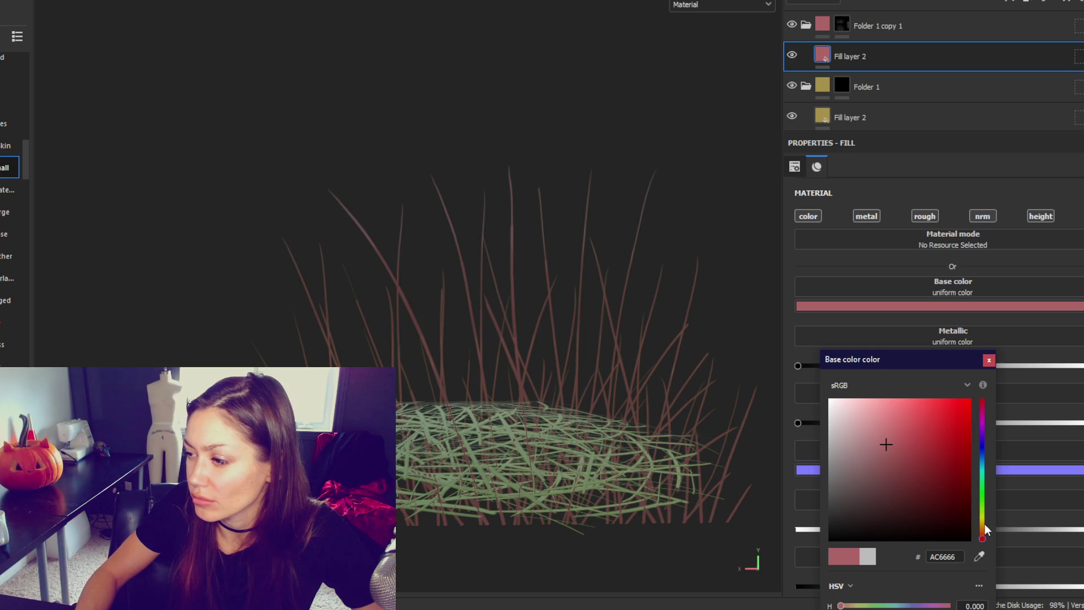
pyautogui.click(984, 523)
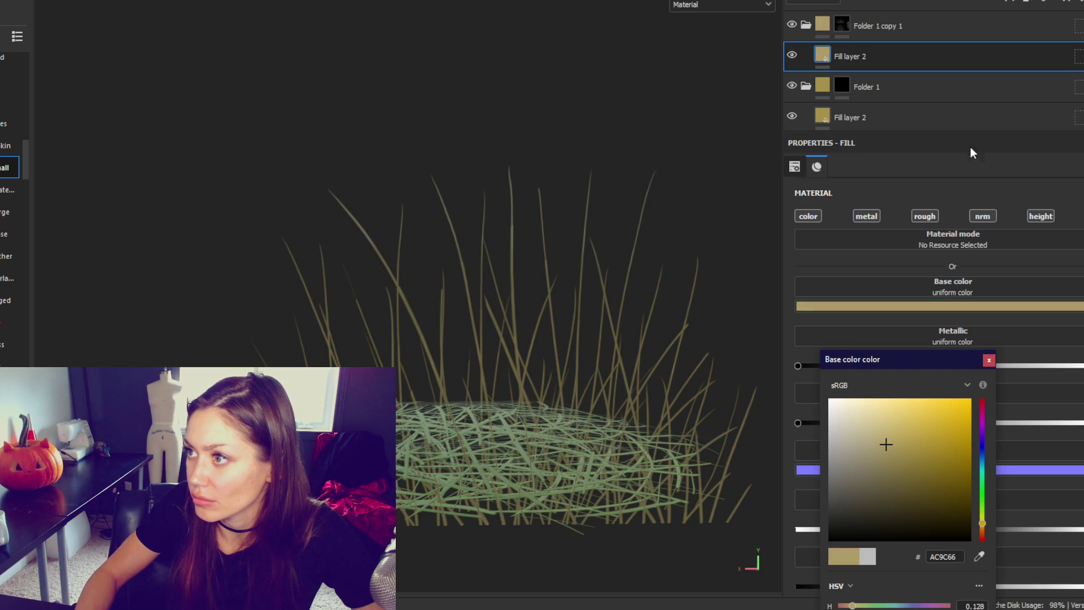
# Raise the upper Fill layer 2's Height to 0.026.
pyautogui.keyDown('ctrl'); pyautogui.click(868, 114); pyautogui.keyUp('ctrl')
pyautogui.click(897, 120)
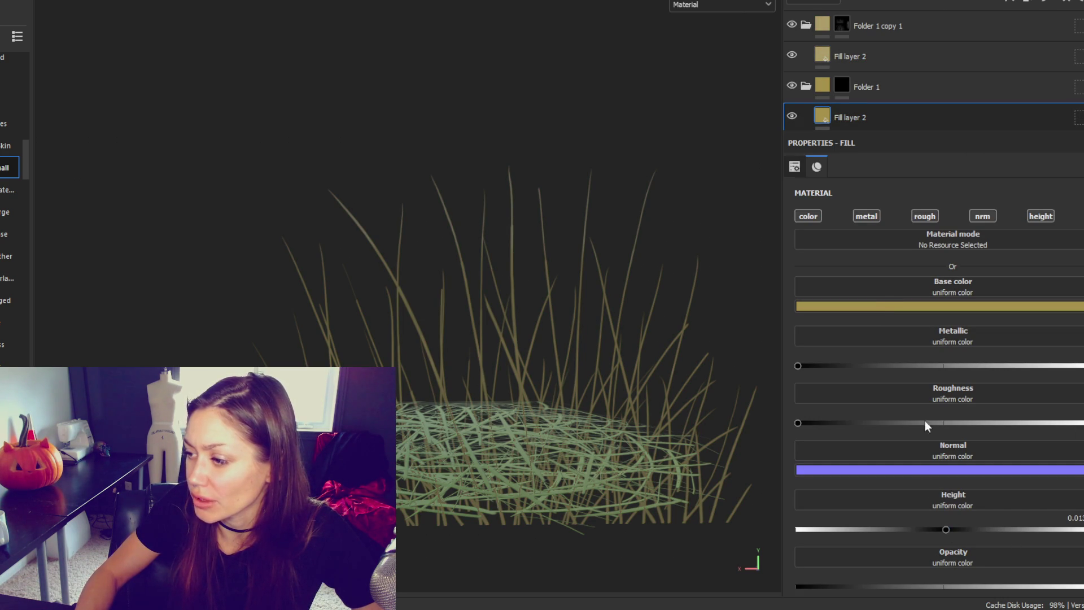
pyautogui.click(863, 61)
pyautogui.click(947, 530)
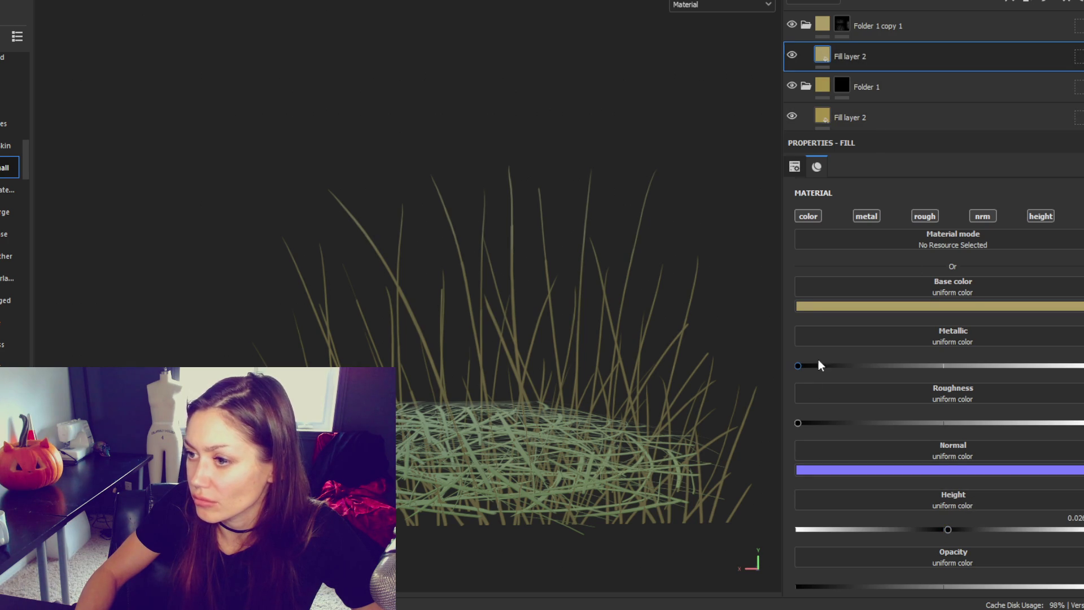
pyautogui.scroll(-1, 891, 334)
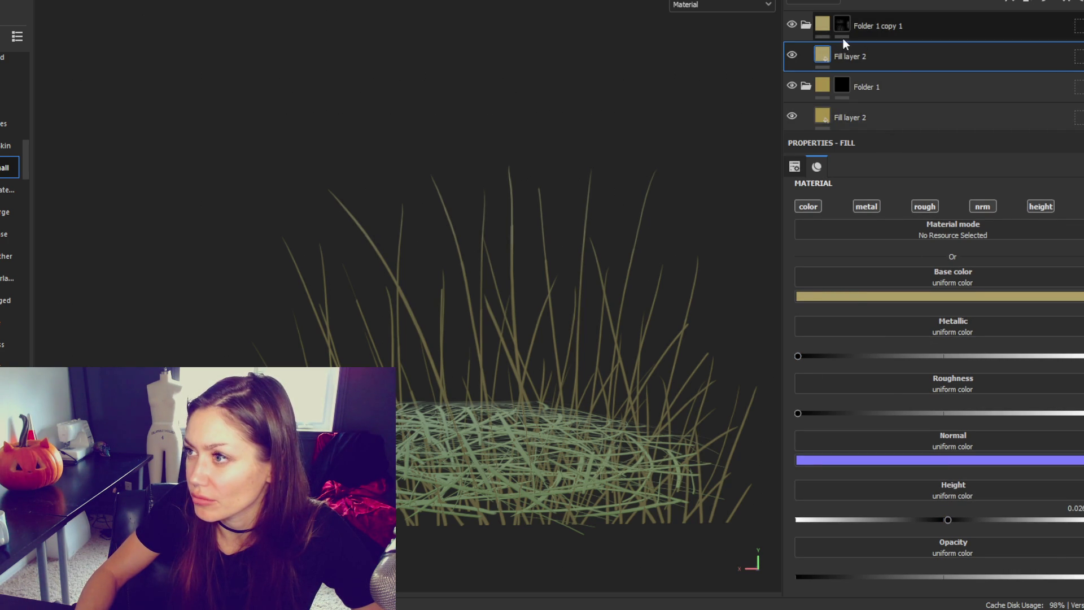
# Add a new fill layer inside Folder 1 copy 1.
pyautogui.click(806, 26)
pyautogui.click(806, 25)
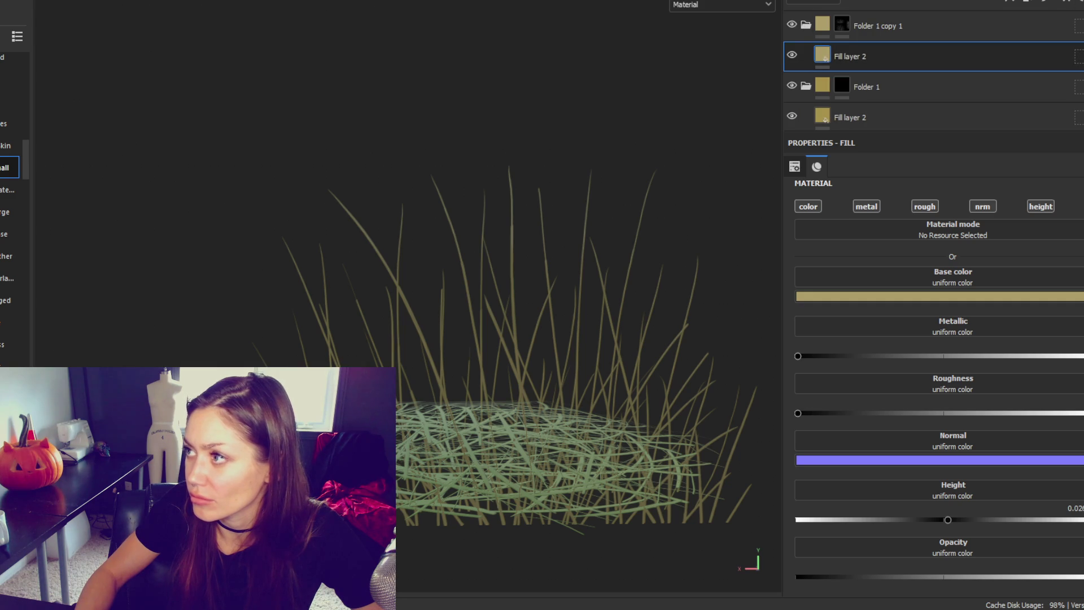
pyautogui.click(1065, 3)
pyautogui.click(917, 96)
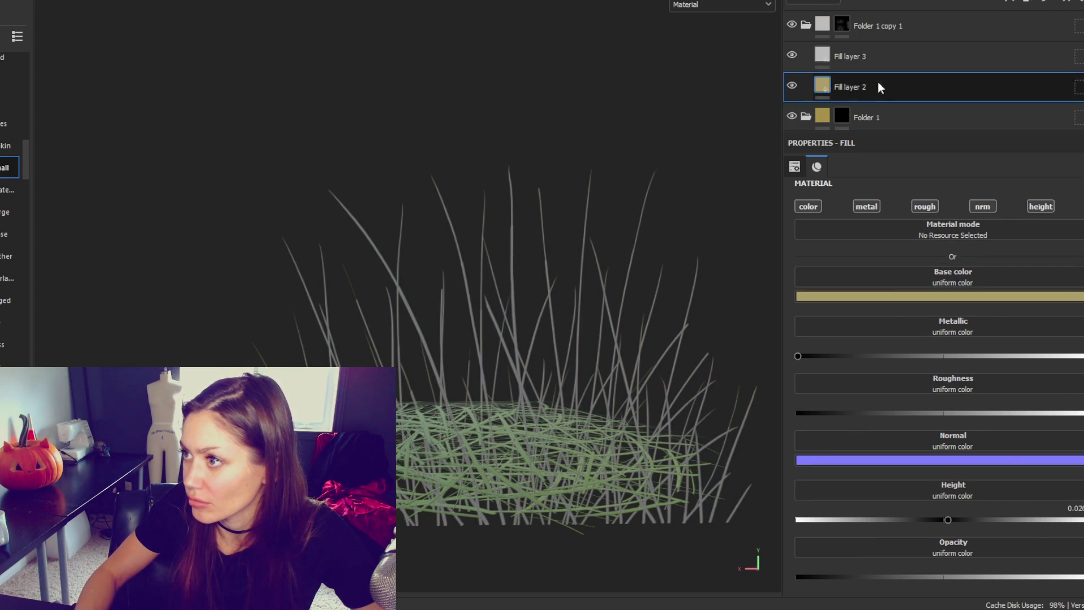
# Disable the rough, nrm and height channels on Fill layer 3, leaving only colour.
pyautogui.click(867, 68)
pyautogui.click(925, 216)
pyautogui.click(983, 216)
pyautogui.click(1040, 216)
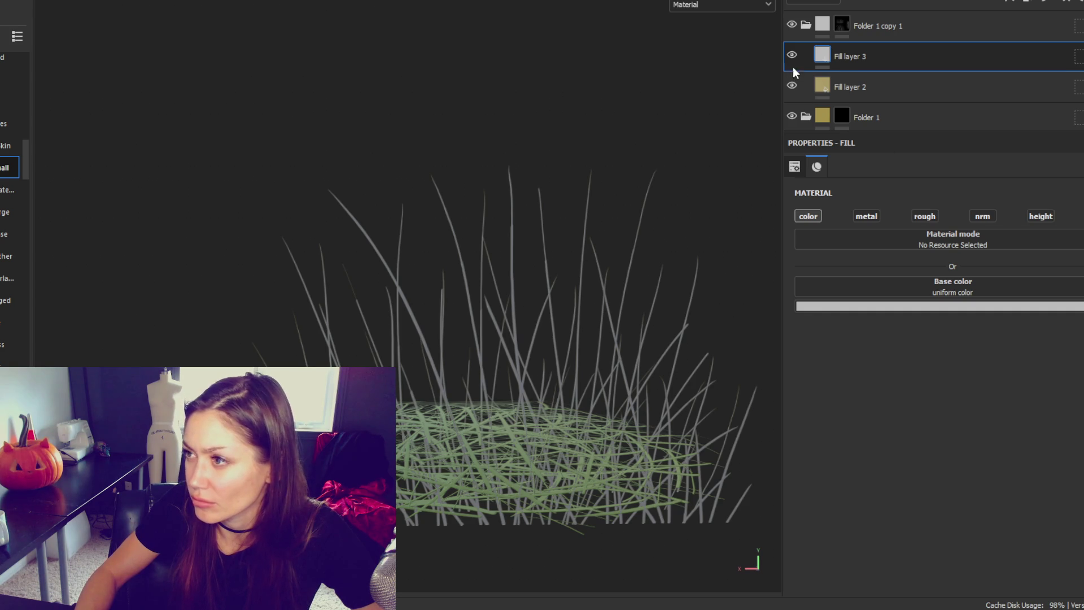
# Compare with Folder 1's Fill layer 2, then switch to the flat 2D UV view.
pyautogui.scroll(-1, 859, 96)
pyautogui.click(860, 99)
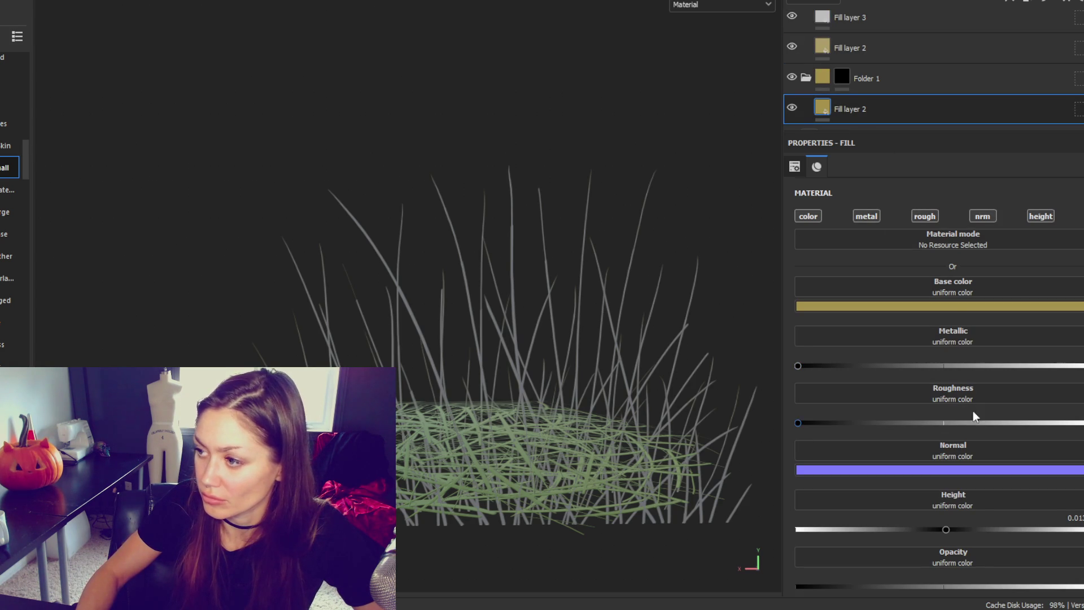
pyautogui.scroll(1, 893, 79)
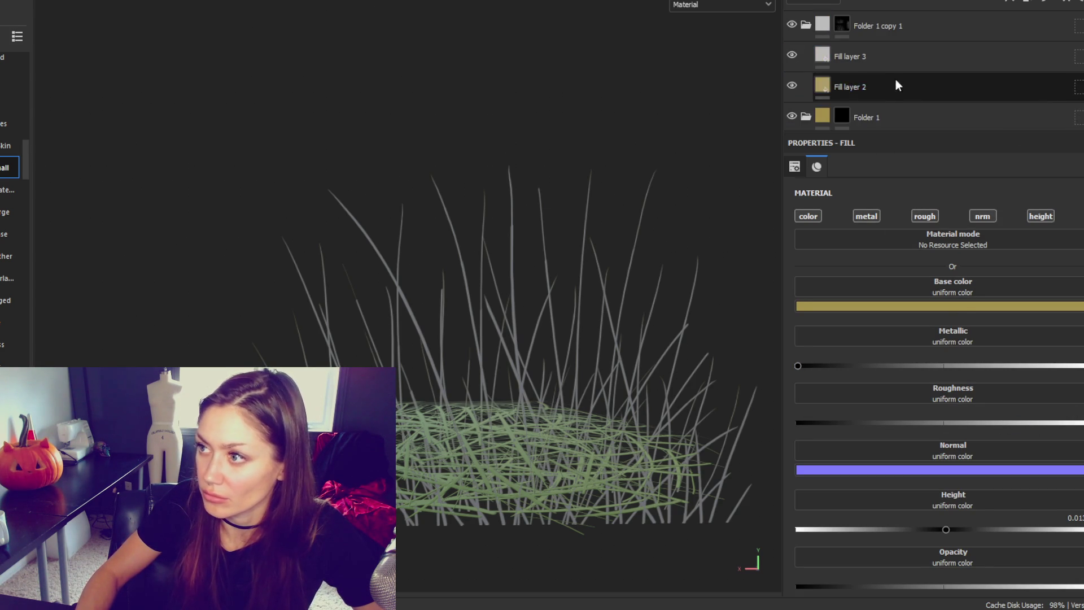
pyautogui.click(881, 56)
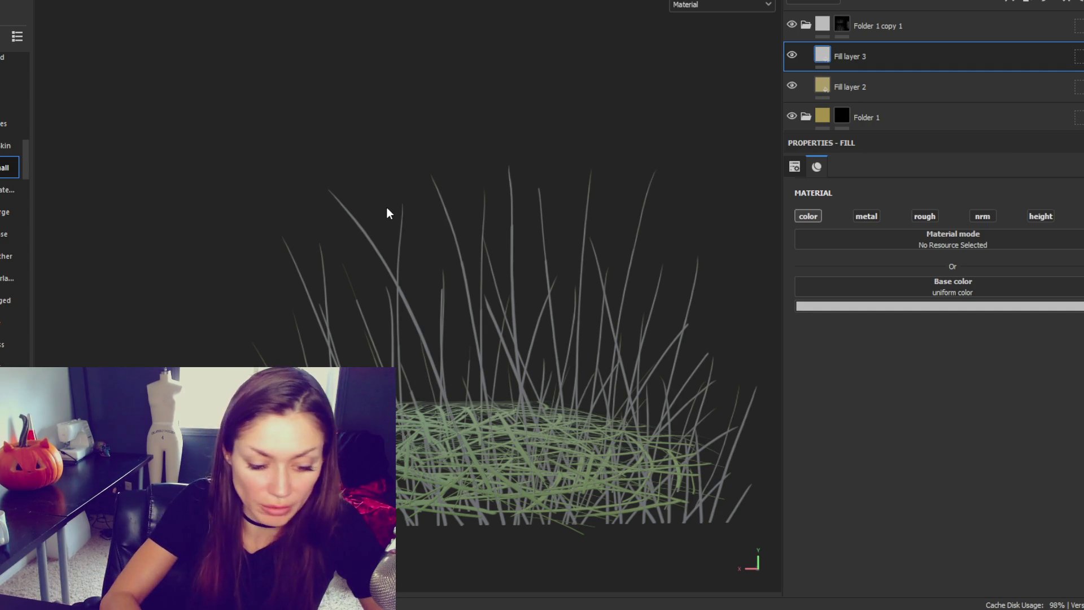
pyautogui.press('F2')
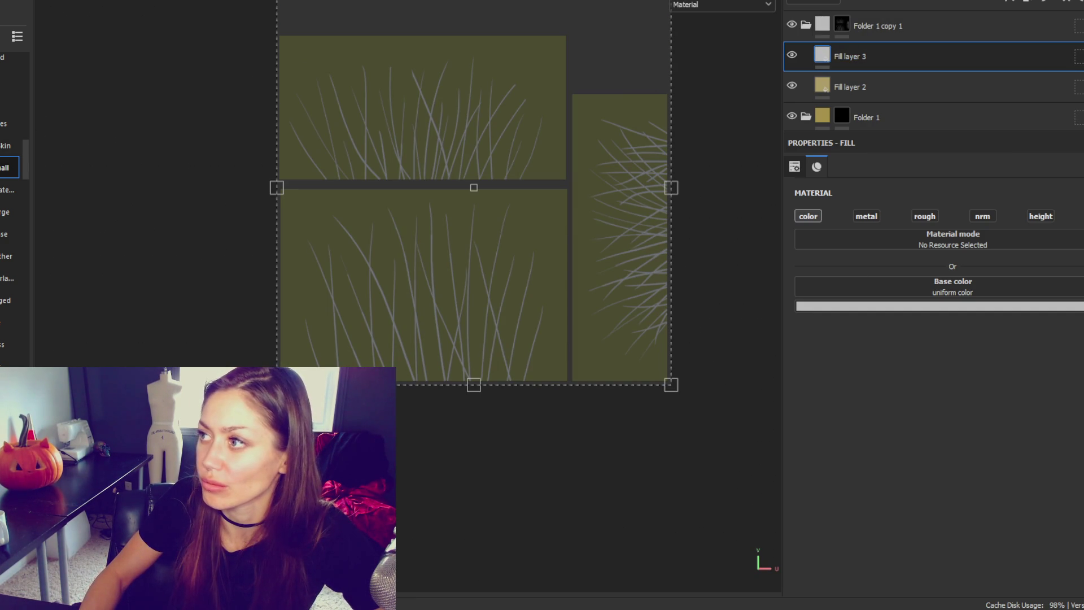
# Group Fill layer 3 into Folder 2 and give the folder a black mask.
pyautogui.hotkey('ctrl', 'g')
pyautogui.rightClick(884, 59)
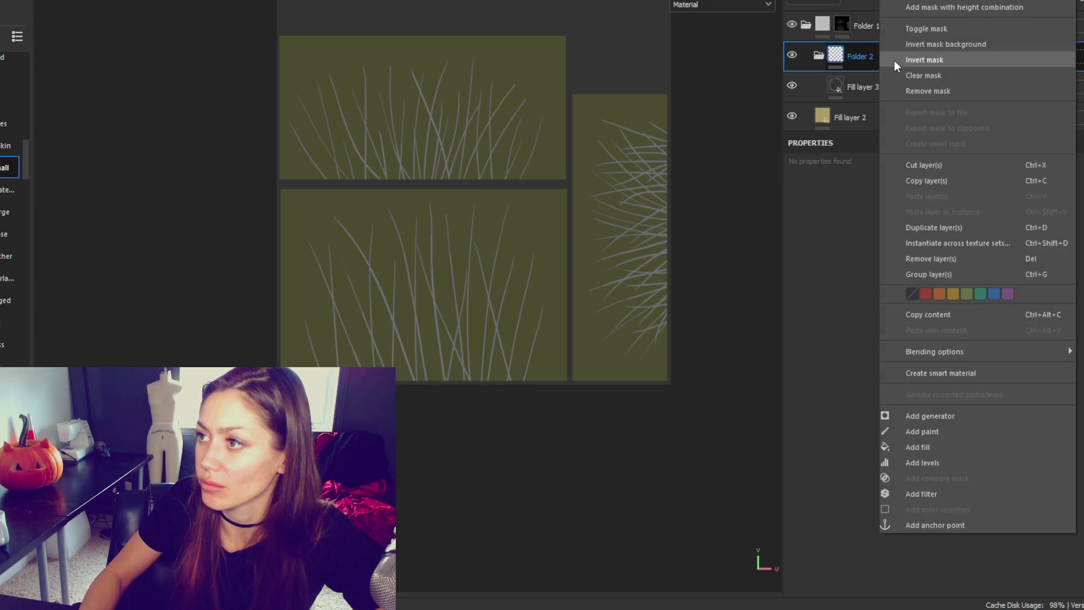
pyautogui.click(926, 1)
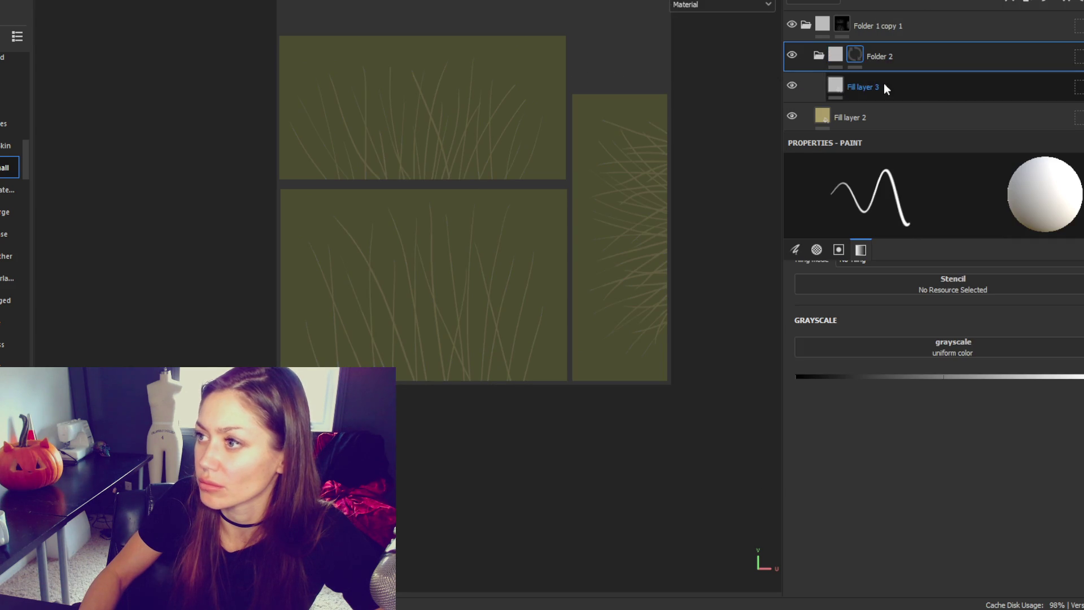
# Set Fill layer 3's base colour to brown 7D6A54.
pyautogui.click(884, 95)
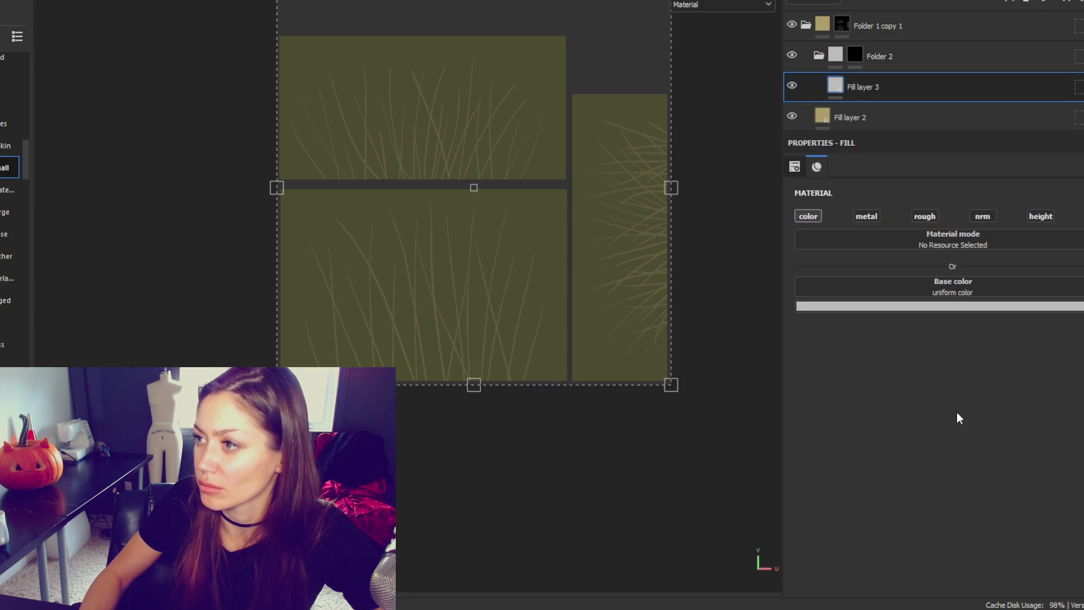
pyautogui.click(933, 307)
pyautogui.click(840, 415)
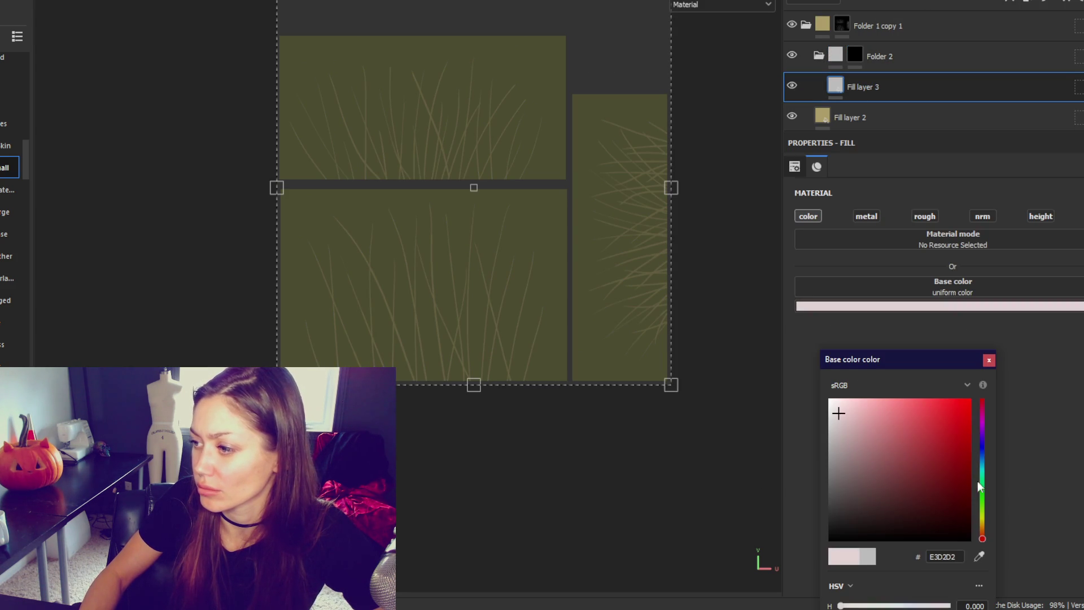
pyautogui.click(983, 517)
pyautogui.click(857, 423)
pyautogui.moveTo(854, 424); pyautogui.dragTo(875, 471)
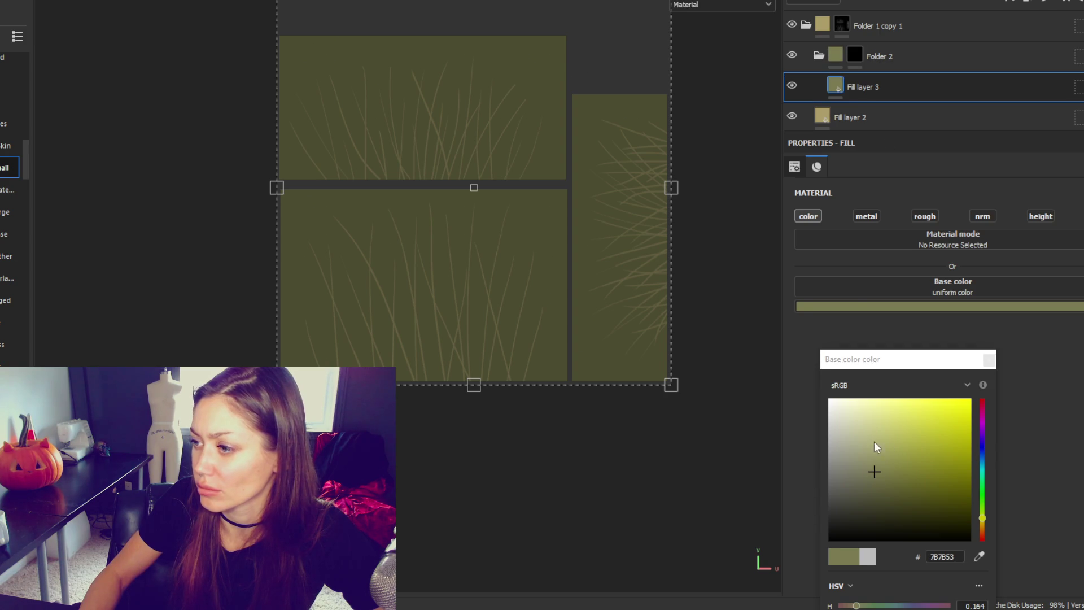
pyautogui.click(862, 431)
pyautogui.click(876, 445)
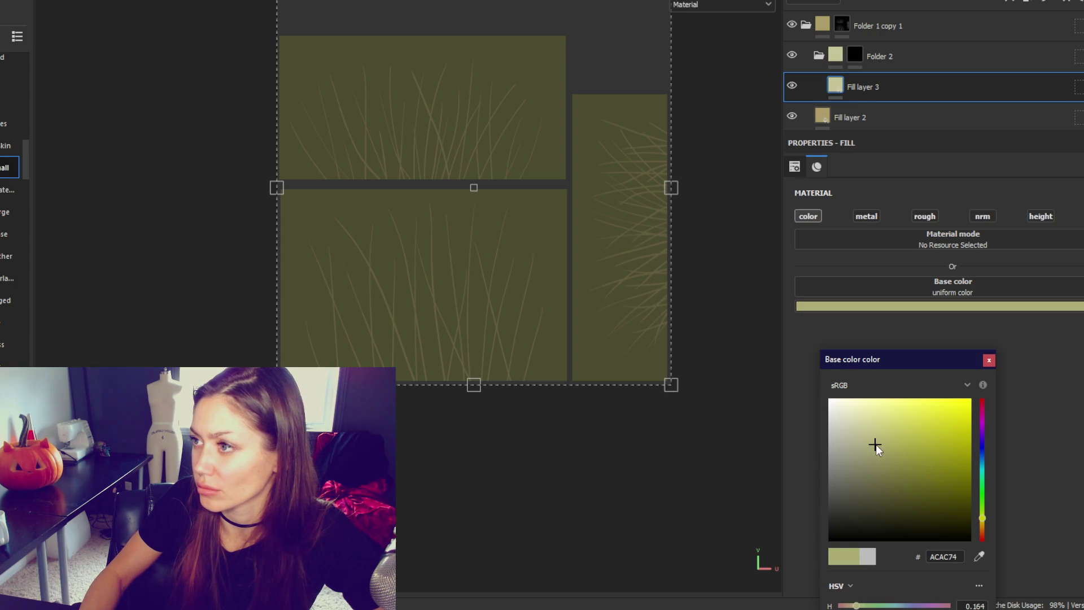
pyautogui.click(982, 528)
pyautogui.click(876, 471)
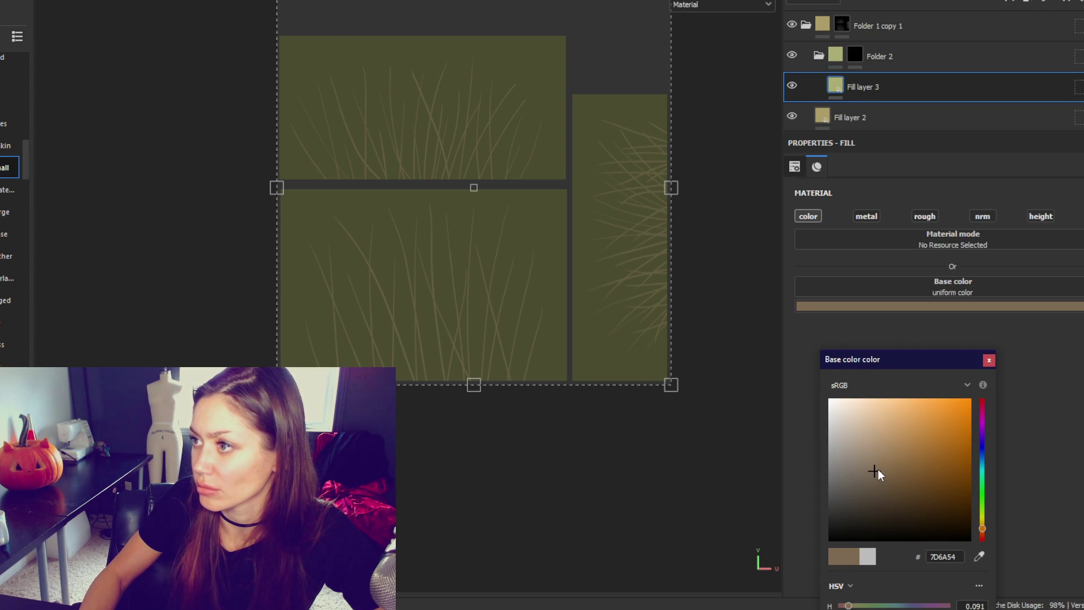
# Add a Dirt generator to Folder 2's mask.
pyautogui.click(879, 59)
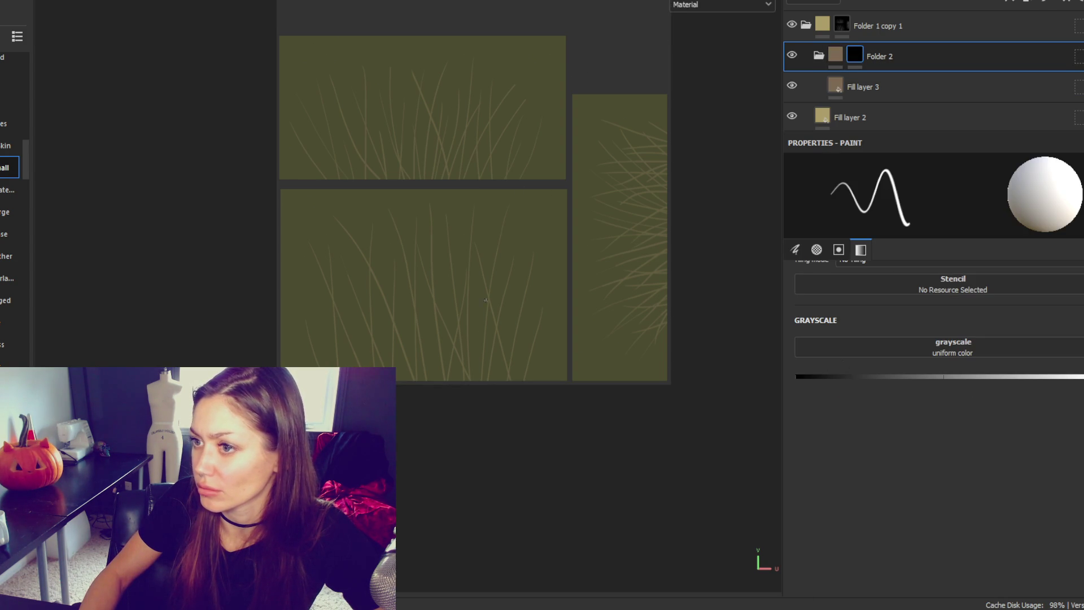
pyautogui.click(1006, 2)
pyautogui.click(1018, 27)
pyautogui.click(959, 204)
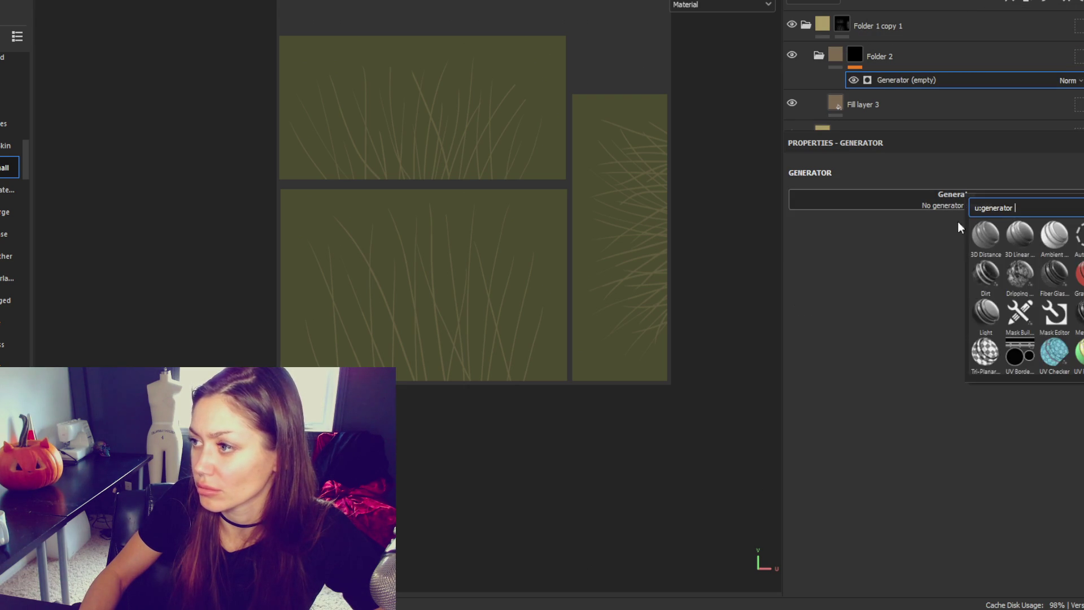
pyautogui.click(986, 274)
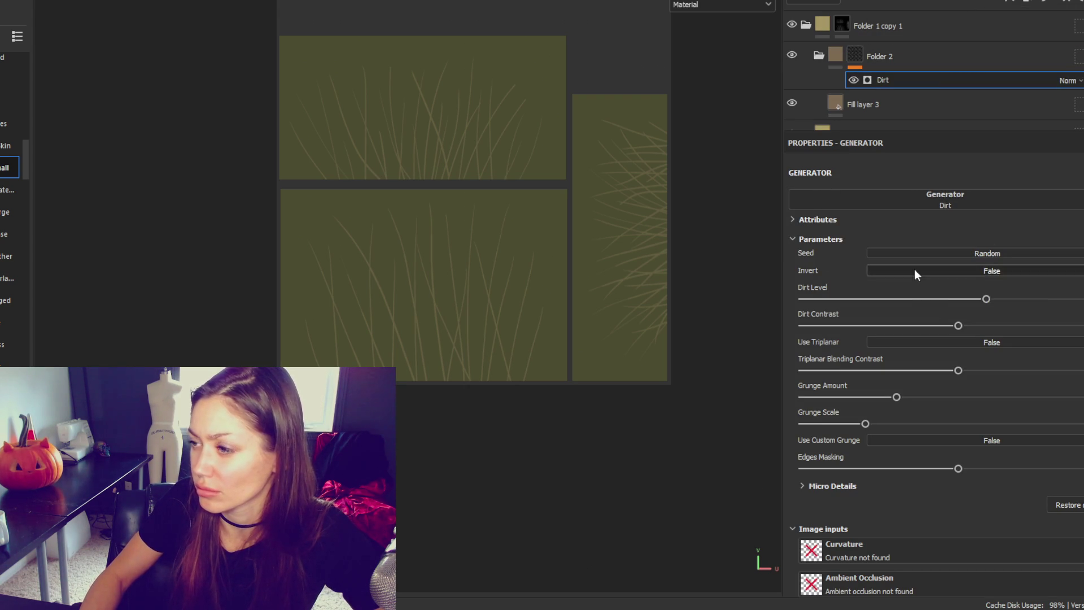
# Drop the Dirt Contrast to its minimum and lower the Dirt Level slightly.
pyautogui.scroll(5, 519, 313)
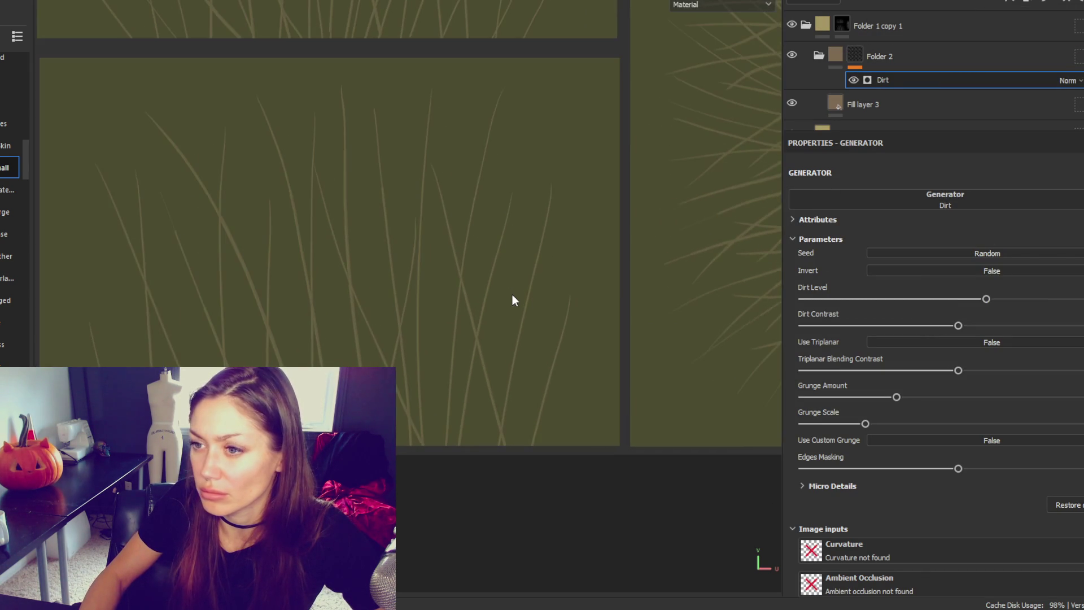
pyautogui.moveTo(478, 90); pyautogui.dragTo(525, 444)
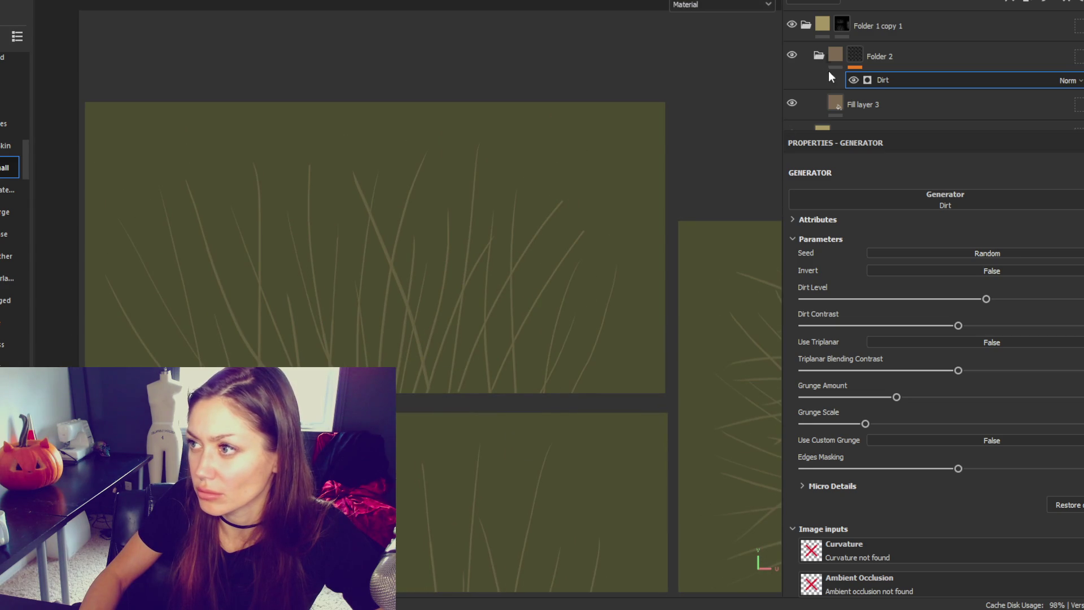
pyautogui.click(862, 110)
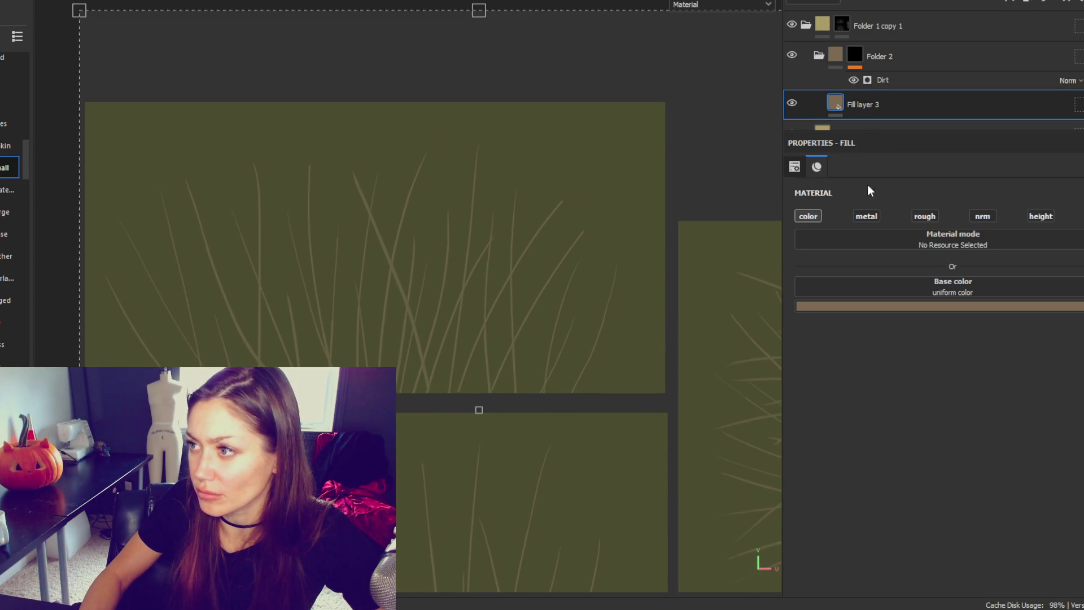
pyautogui.click(866, 84)
pyautogui.moveTo(868, 325); pyautogui.dragTo(763, 335)
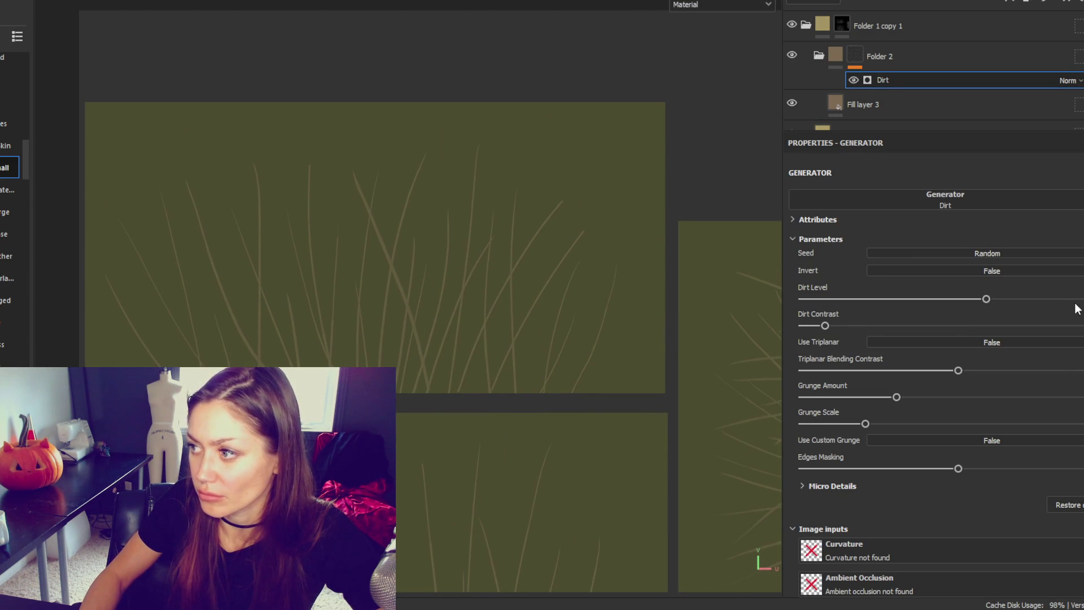
pyautogui.moveTo(1038, 299); pyautogui.dragTo(998, 299)
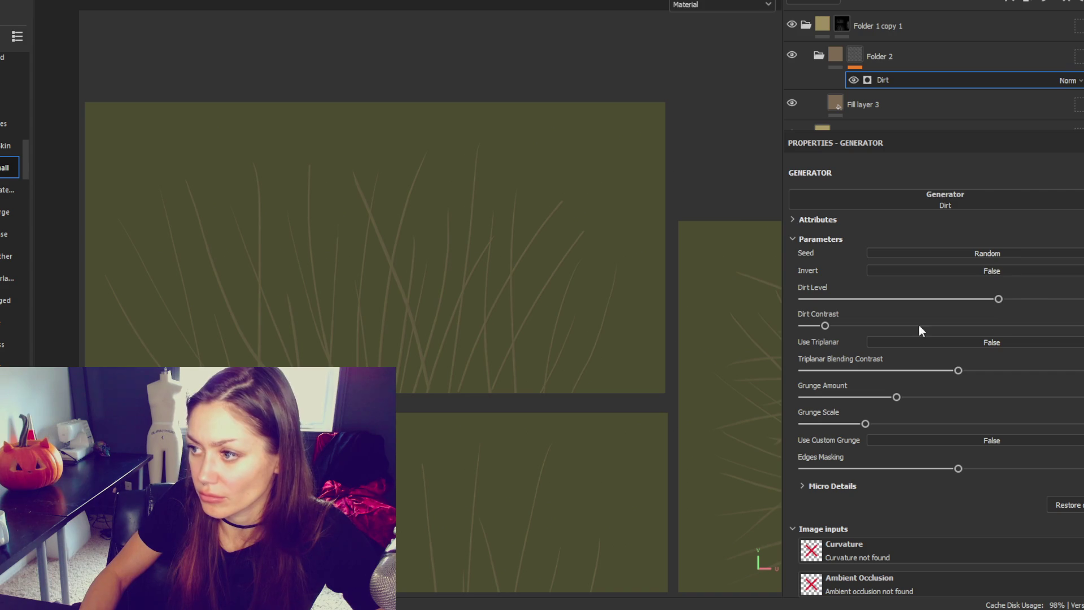
# Darken Fill layer 3's brown base colour.
pyautogui.click(861, 99)
pyautogui.click(950, 305)
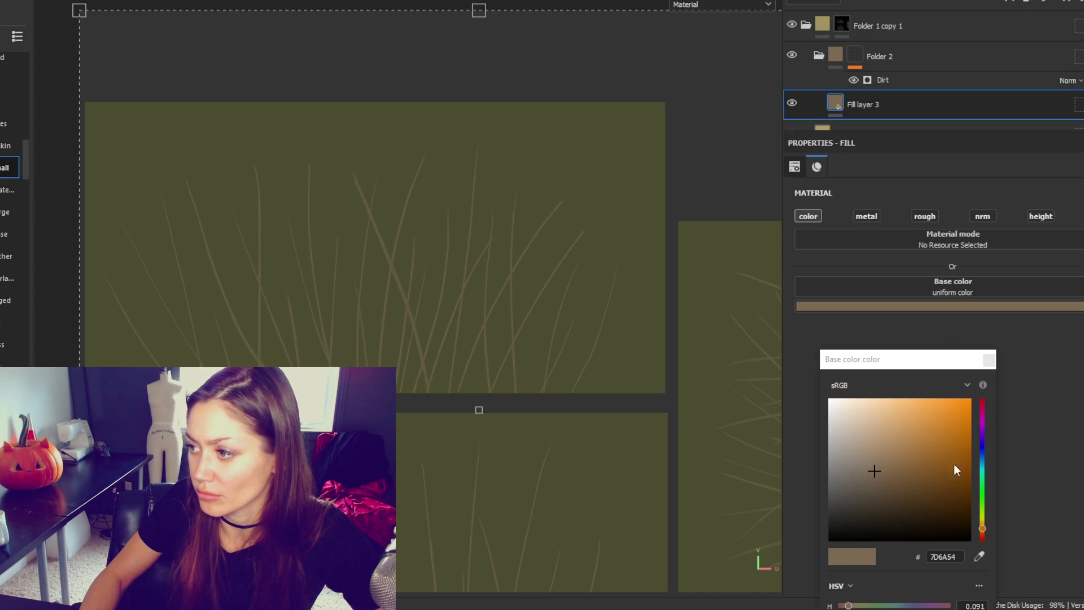
pyautogui.click(886, 483)
pyautogui.click(989, 360)
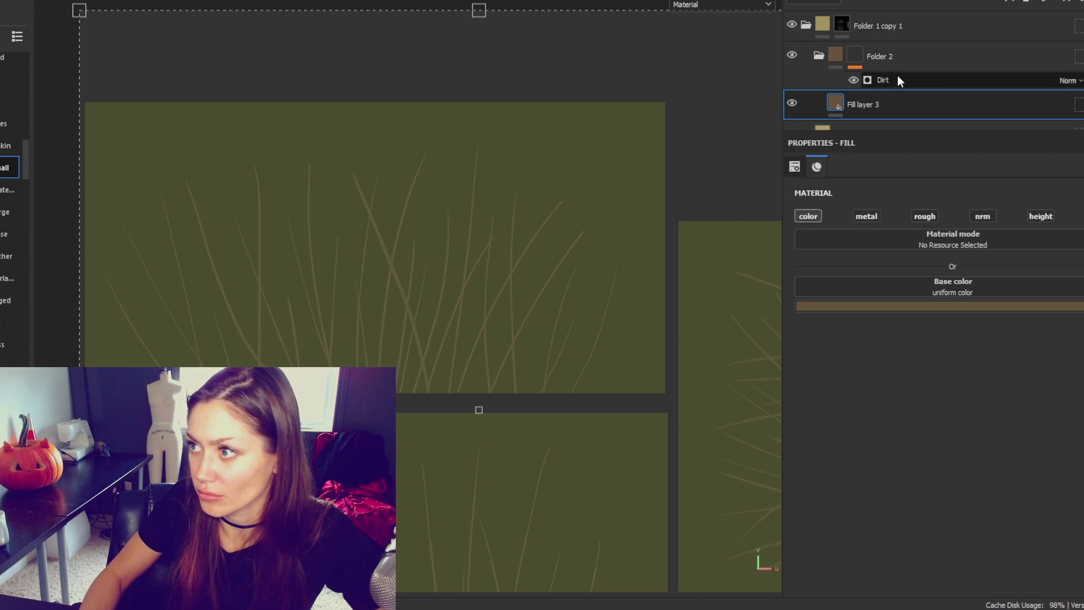
# Raise the Dirt Contrast, max out the Dirt Level, and duplicate Folder 2.
pyautogui.click(882, 79)
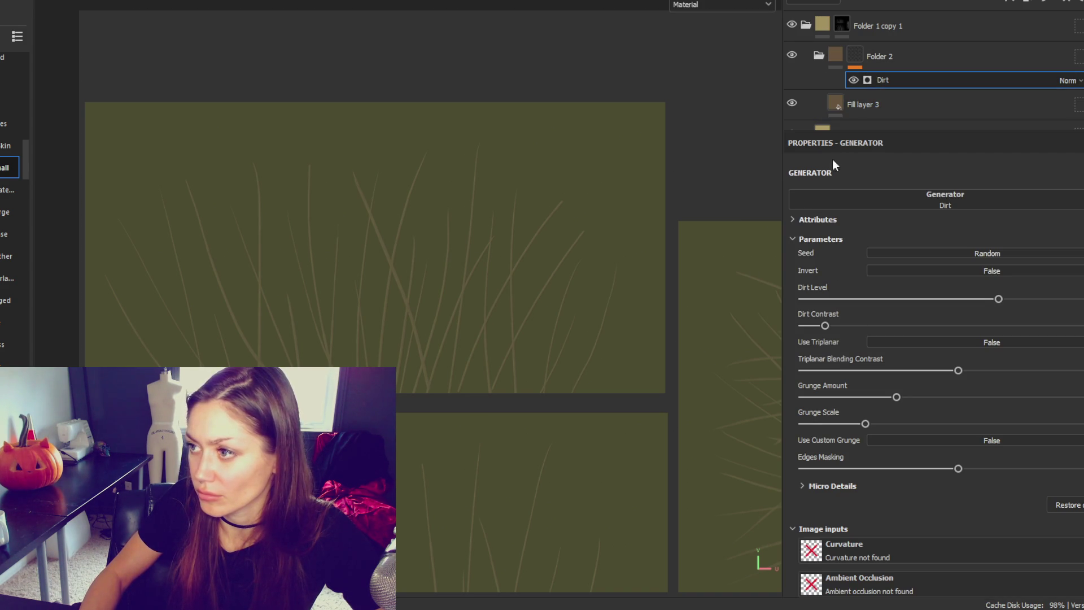
pyautogui.click(792, 57)
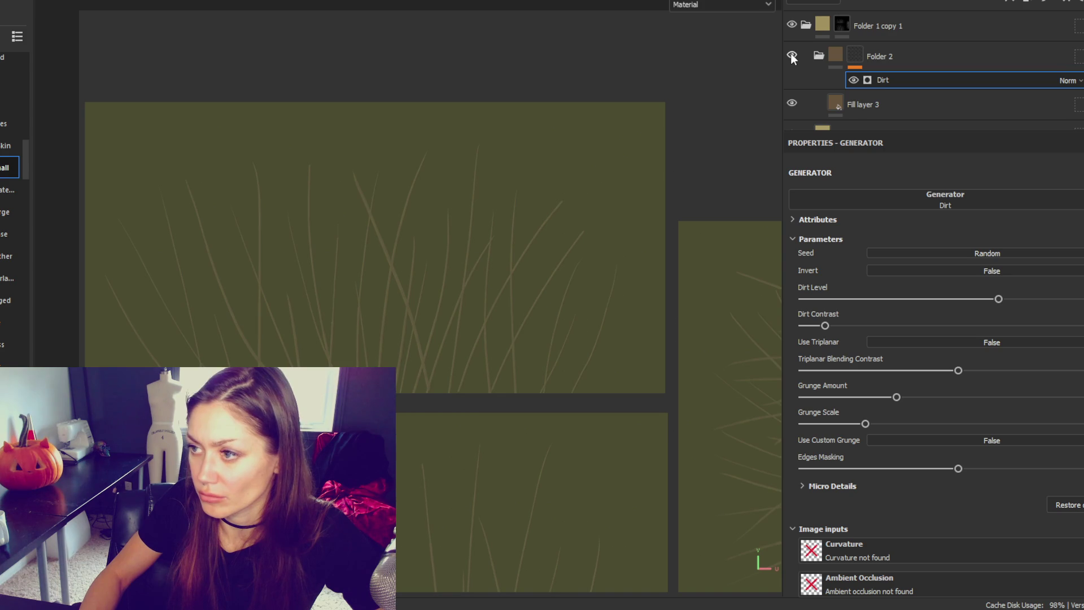
pyautogui.moveTo(857, 326)
pyautogui.mouseDown()
pyautogui.moveTo(983, 338)
pyautogui.moveTo(952, 328)
pyautogui.mouseUp()
pyautogui.moveTo(999, 299)
pyautogui.mouseDown()
pyautogui.moveTo(1083, 299)
pyautogui.moveTo(1060, 300)
pyautogui.mouseUp()
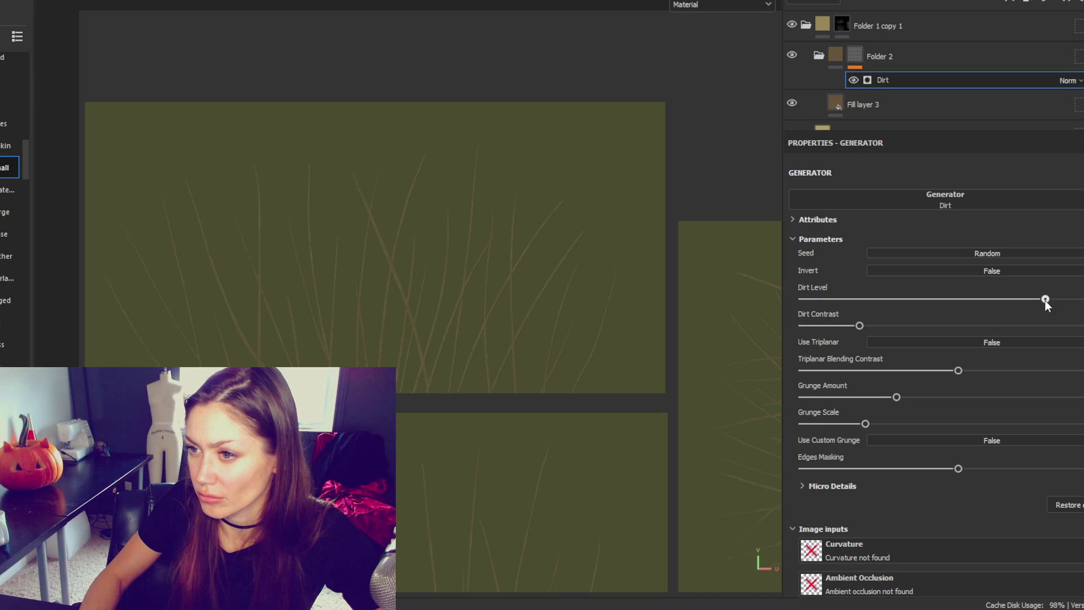
pyautogui.click(841, 48)
pyautogui.hotkey('ctrl', 'd')
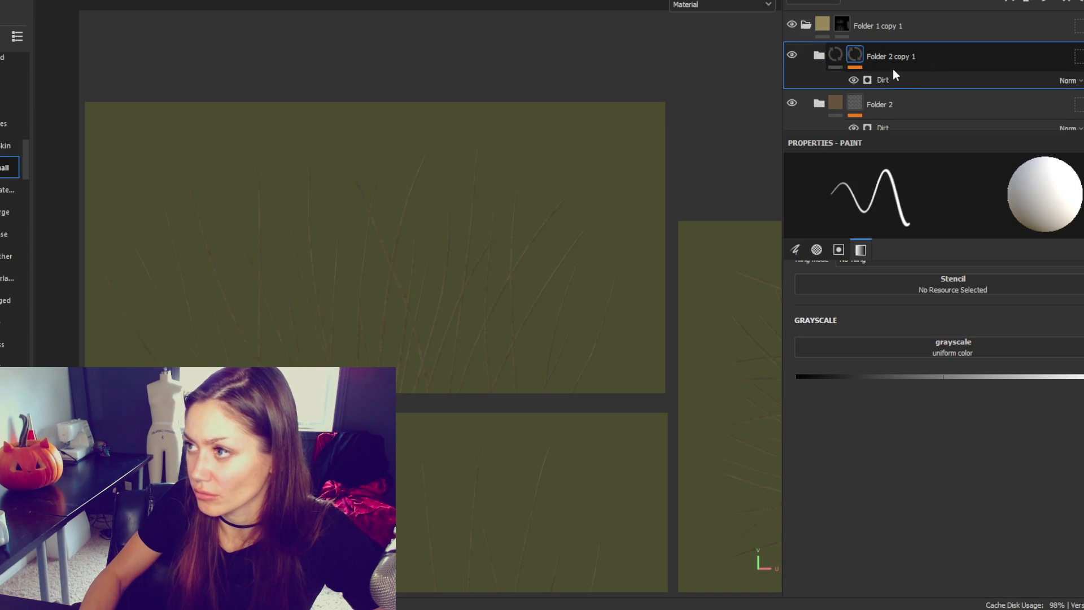
# Randomize the seed of the Dirt generator in Folder 2 copy 1.
pyautogui.click(891, 74)
pyautogui.click(1004, 252)
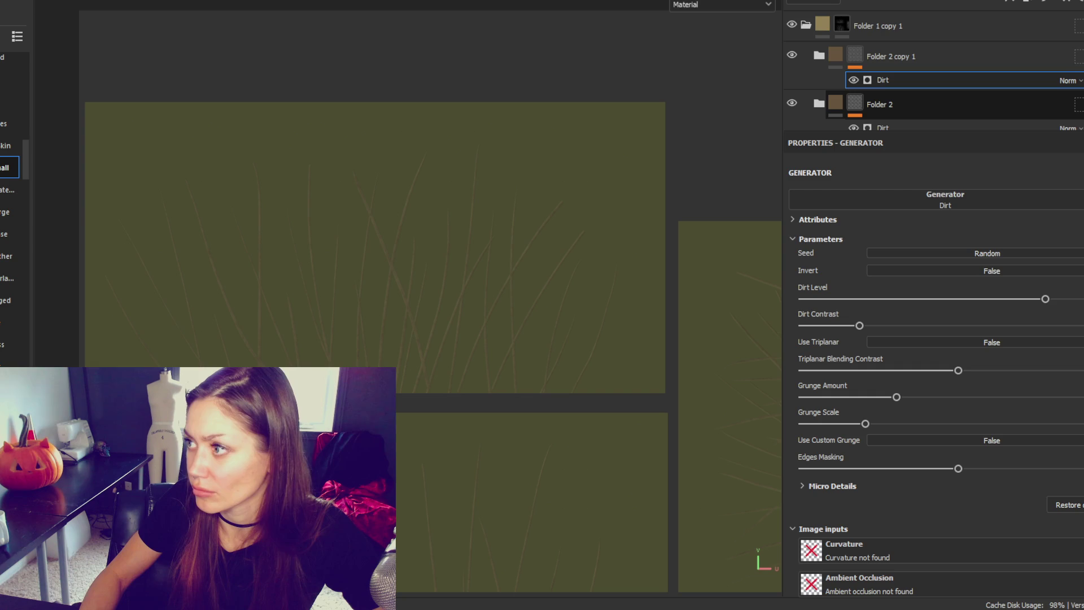
pyautogui.scroll(-2, 483, 159)
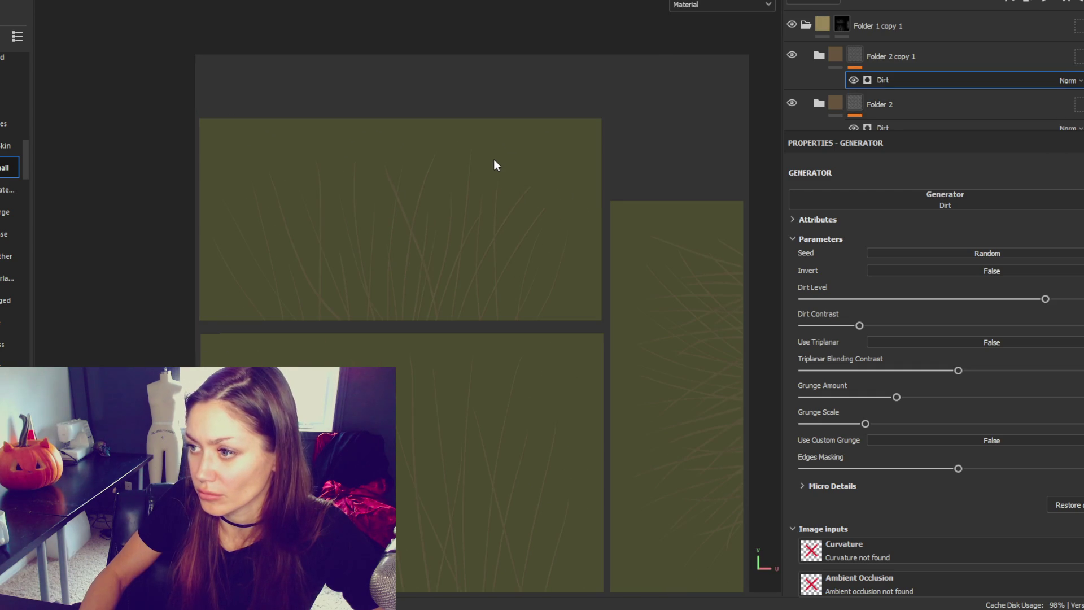
# Collapse Folder 2 copy 1, Folder 1 copy 1 and Folder 1.
pyautogui.click(823, 61)
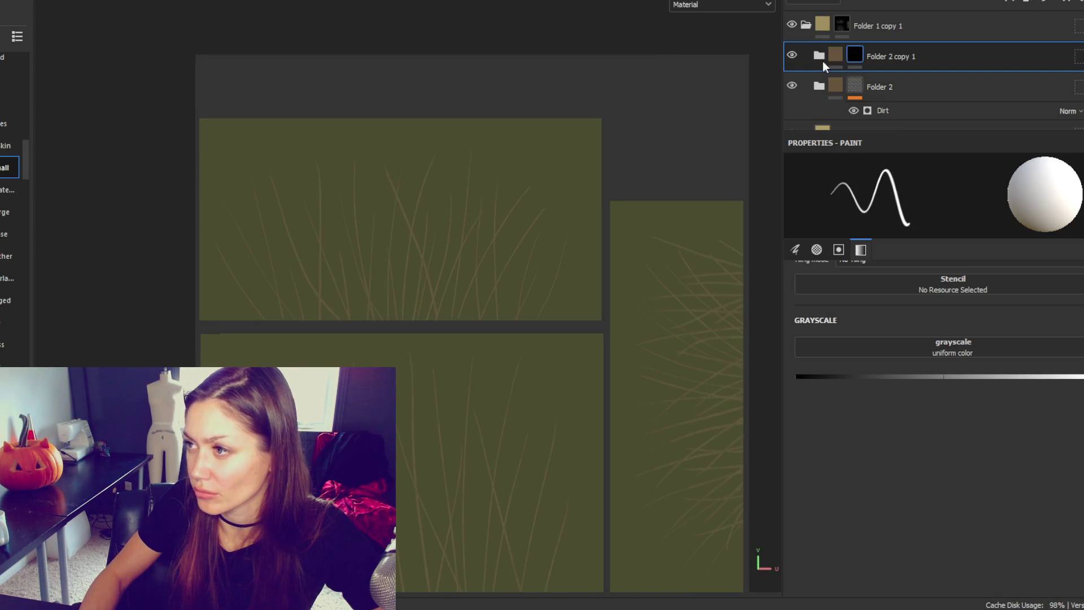
pyautogui.press('f')
pyautogui.hotkey('alt', 'f')
pyautogui.press('Escape')
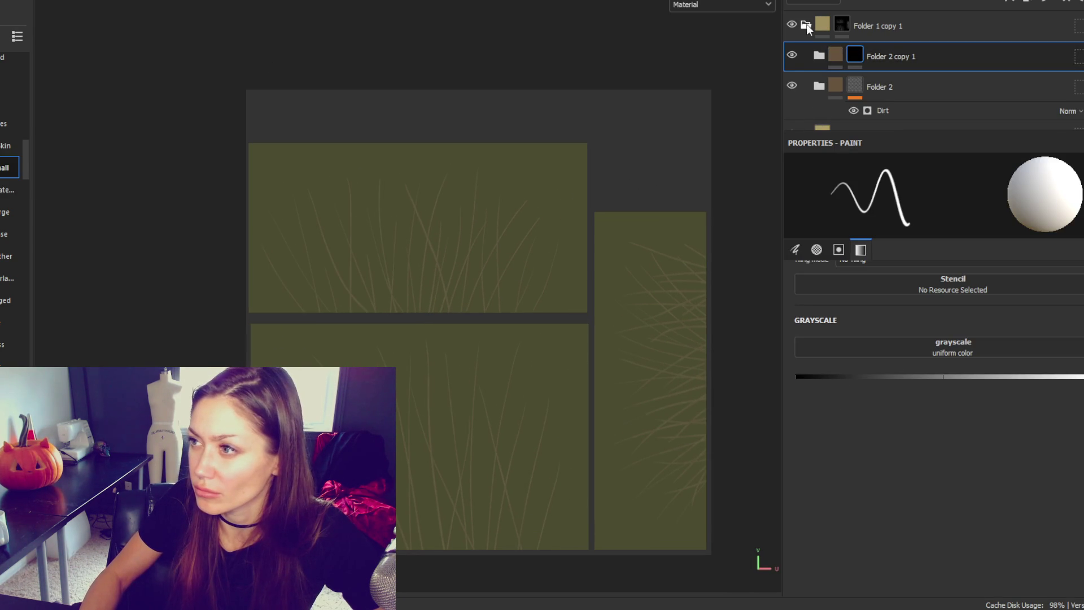
pyautogui.click(806, 24)
pyautogui.click(806, 55)
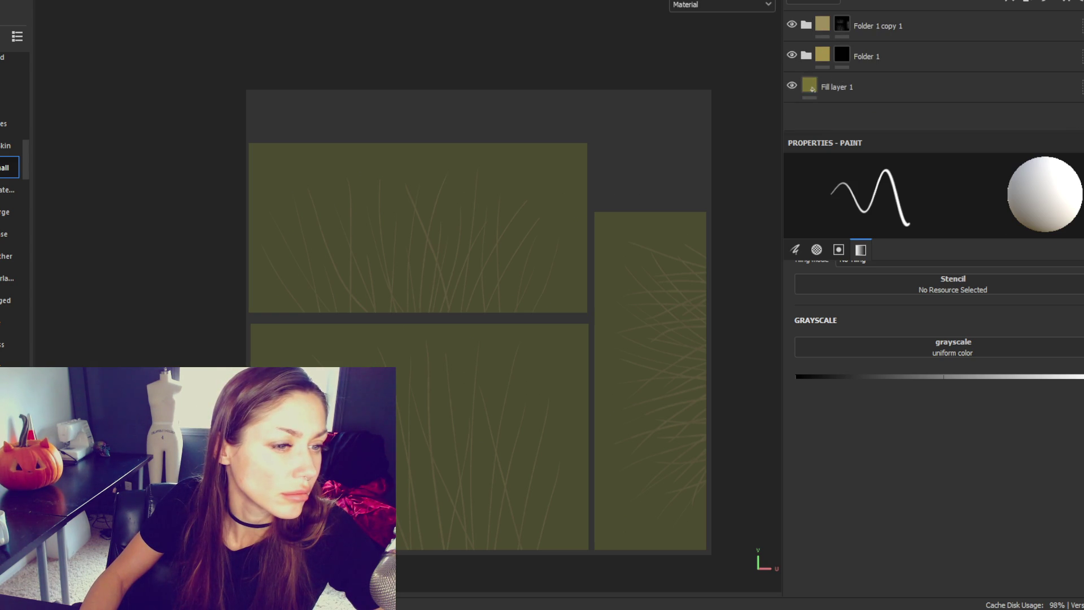
# Add Folder 3 with a new grey Fill layer 4 at the top of the stack.
pyautogui.click(879, 24)
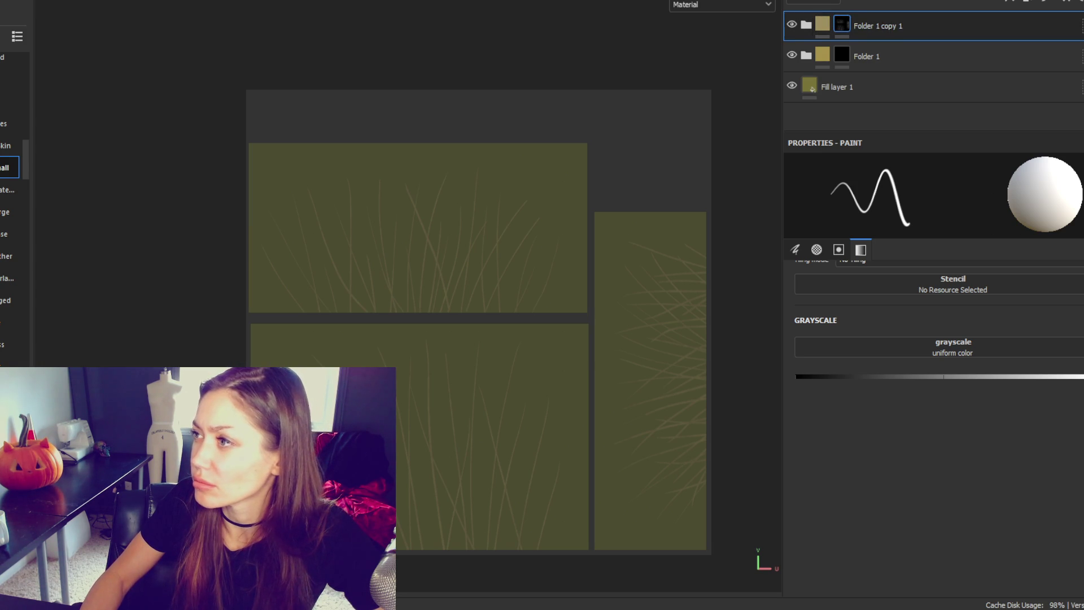
pyautogui.click(1045, 2)
pyautogui.click(1067, 2)
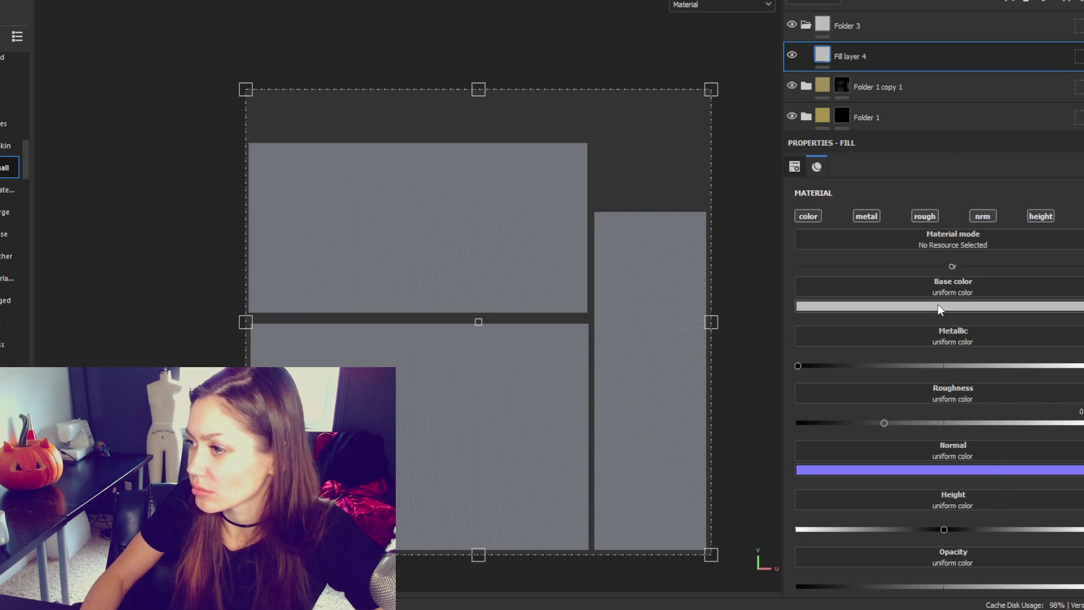
# Tint Fill layer 4 olive and turn off its metal, rough, normal and height channels.
pyautogui.click(937, 306)
pyautogui.click(883, 487)
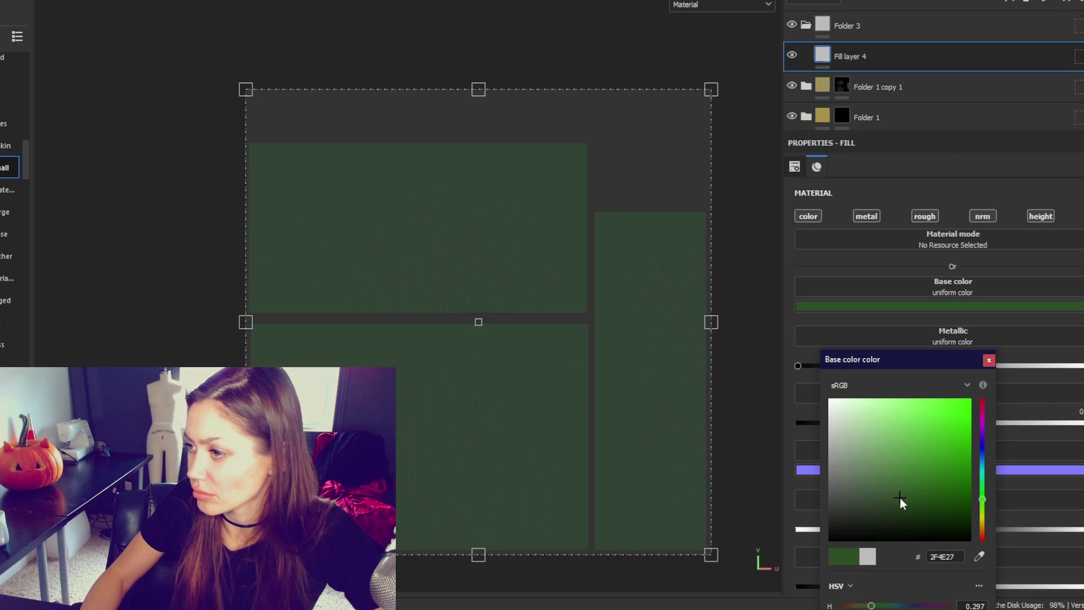
pyautogui.click(887, 482)
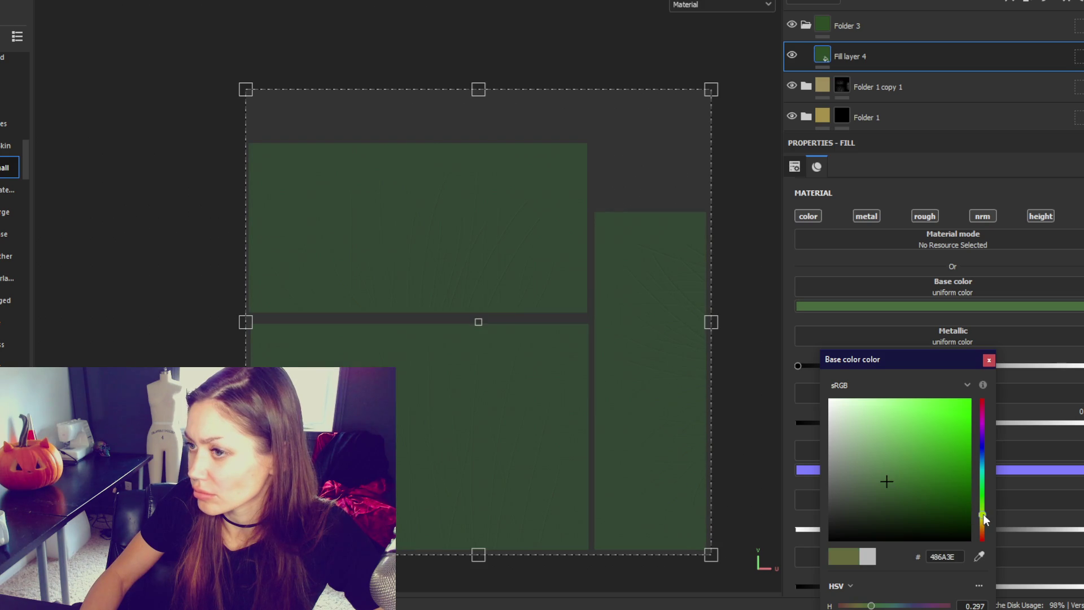
pyautogui.click(983, 514)
pyautogui.click(989, 360)
pyautogui.click(867, 217)
pyautogui.click(926, 217)
pyautogui.click(983, 217)
pyautogui.click(1041, 216)
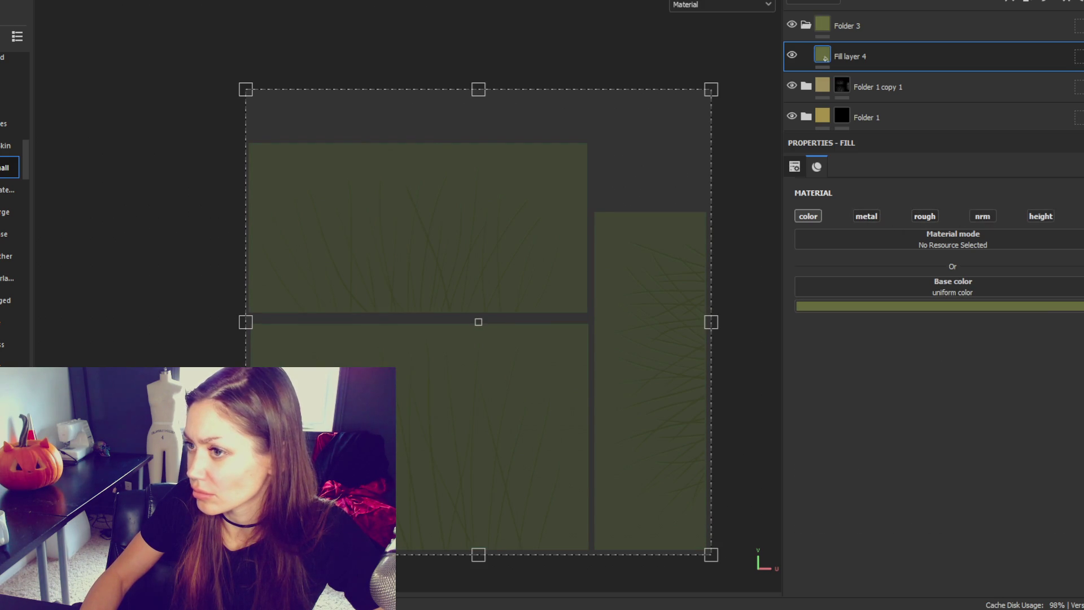
# Add a black mask to Folder 3 and pick a soft brush for it.
pyautogui.rightClick(915, 35)
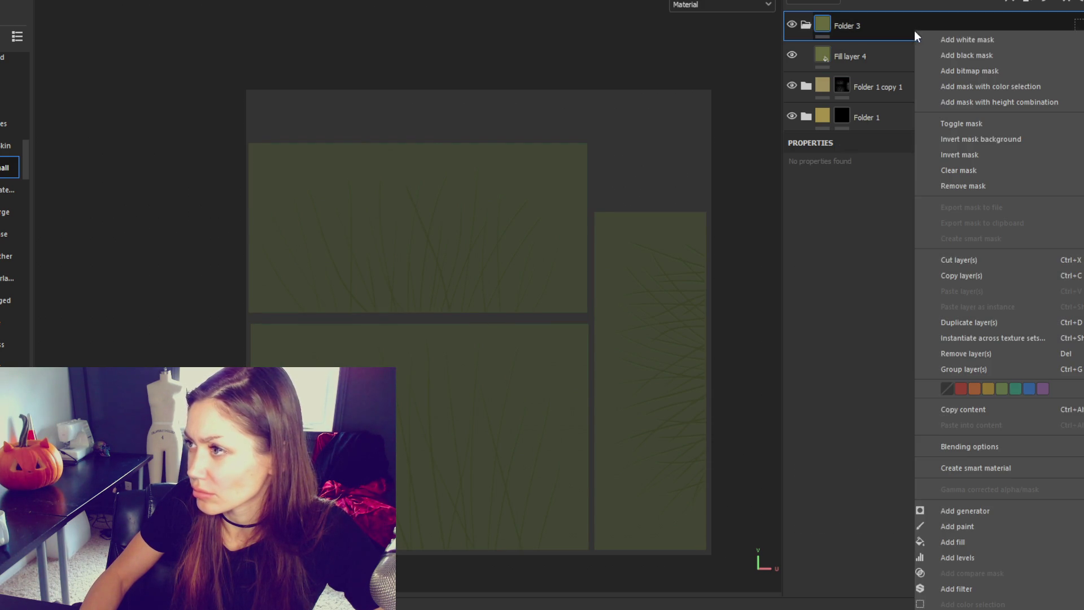
pyautogui.click(944, 55)
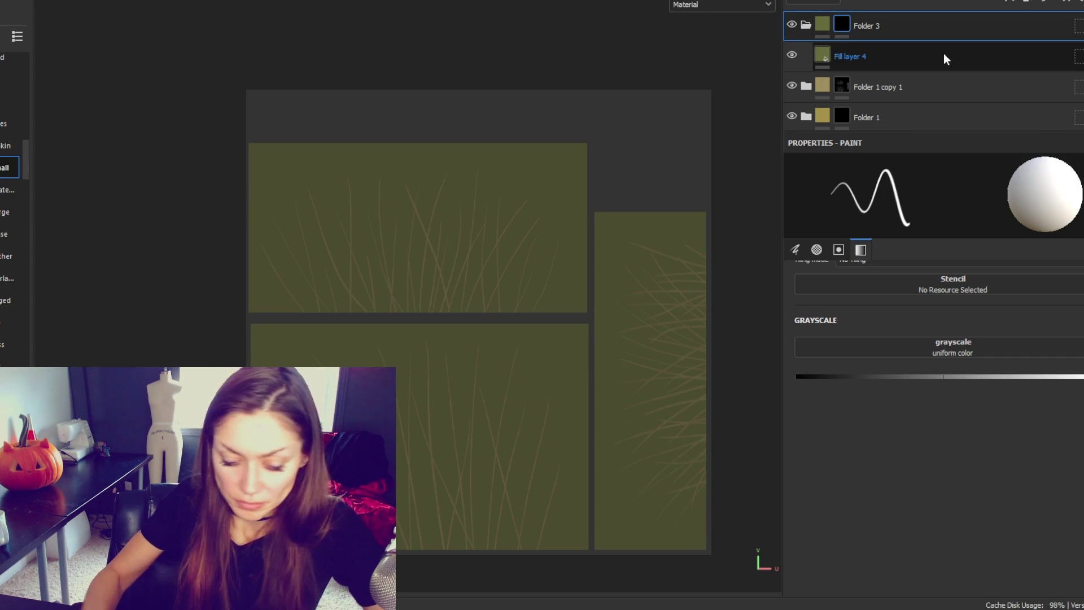
pyautogui.press('F2')
pyautogui.press('F3')
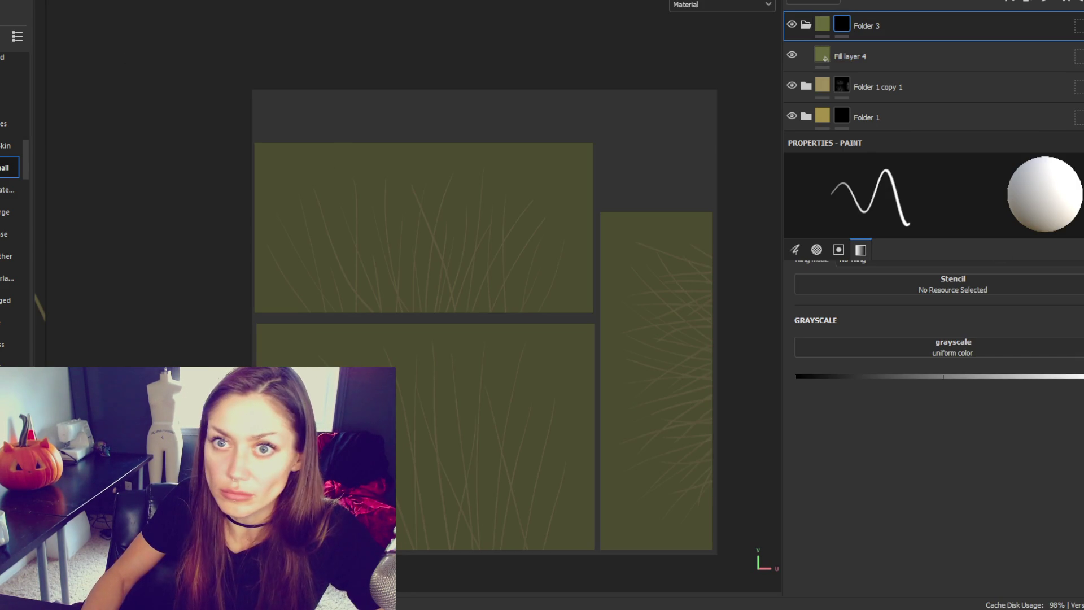
pyautogui.scroll(10, 17, 170)
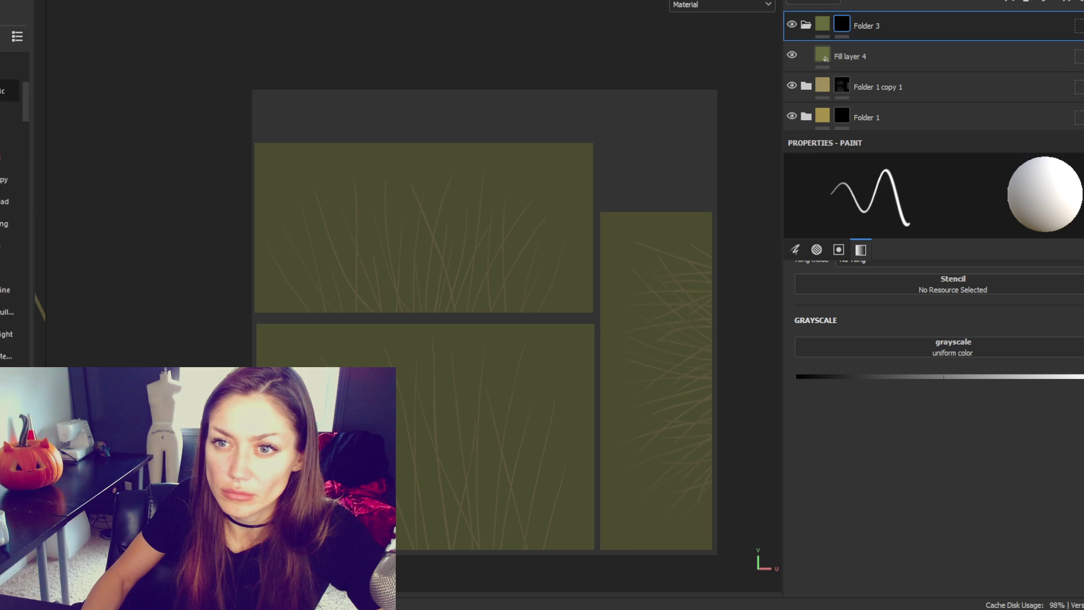
pyautogui.click(9, 328)
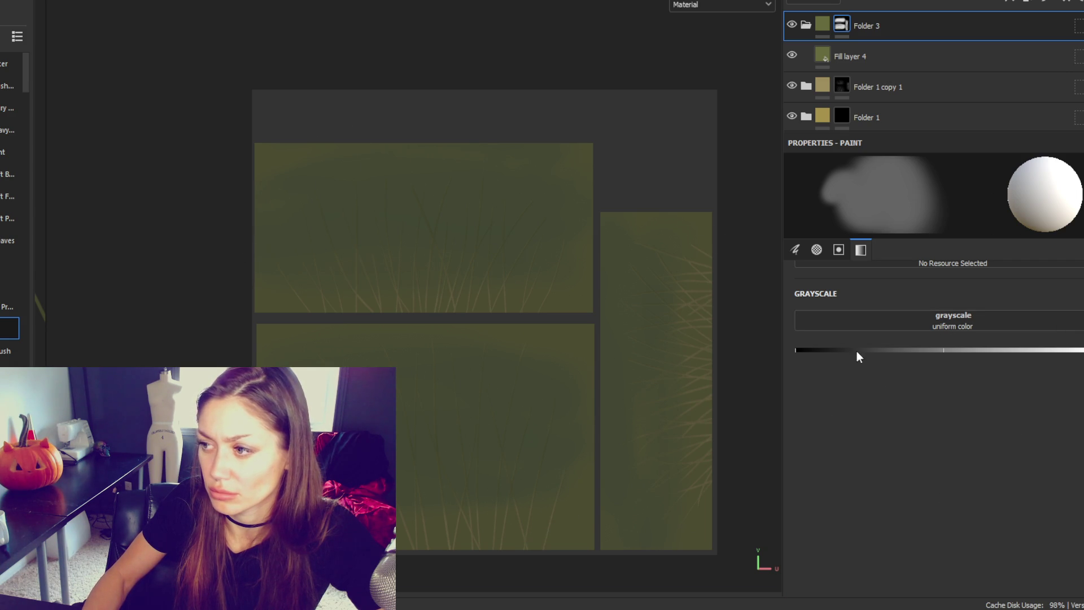
# Paint soft olive patches into Folder 3's mask, toggling between black and white.
pyautogui.moveTo(857, 353); pyautogui.dragTo(798, 350)
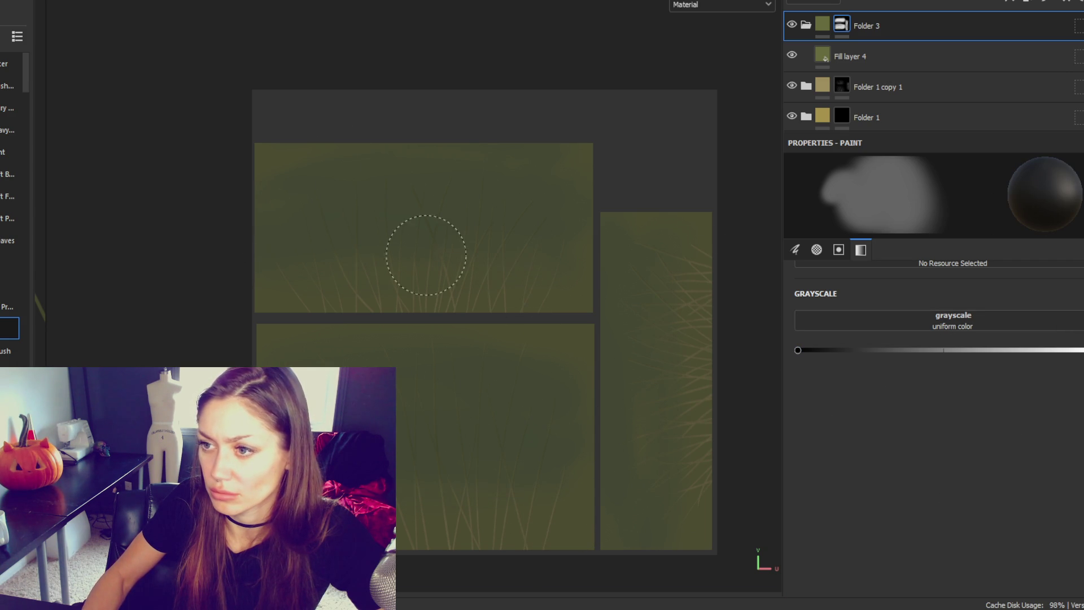
pyautogui.click(1076, 350)
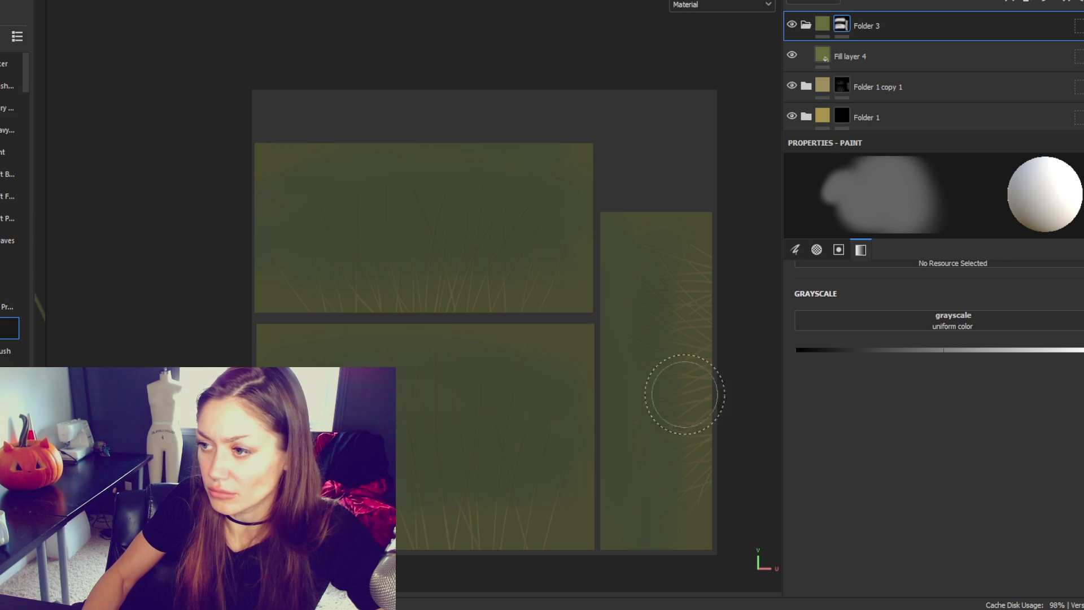
pyautogui.click(798, 350)
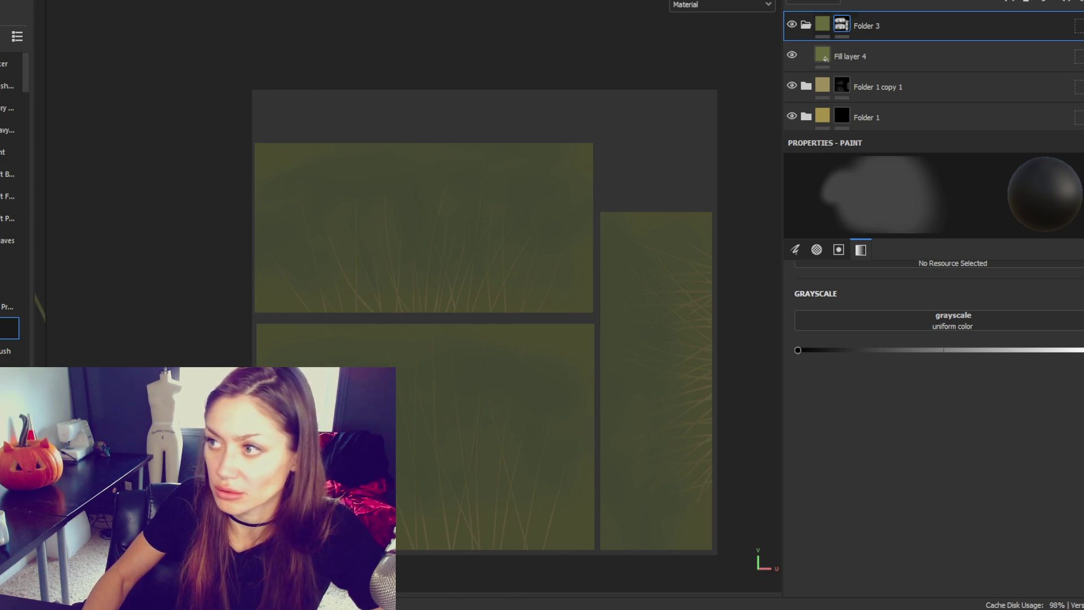
# Orbit the grass clump in the 3D view, including from above.
pyautogui.press('F2')
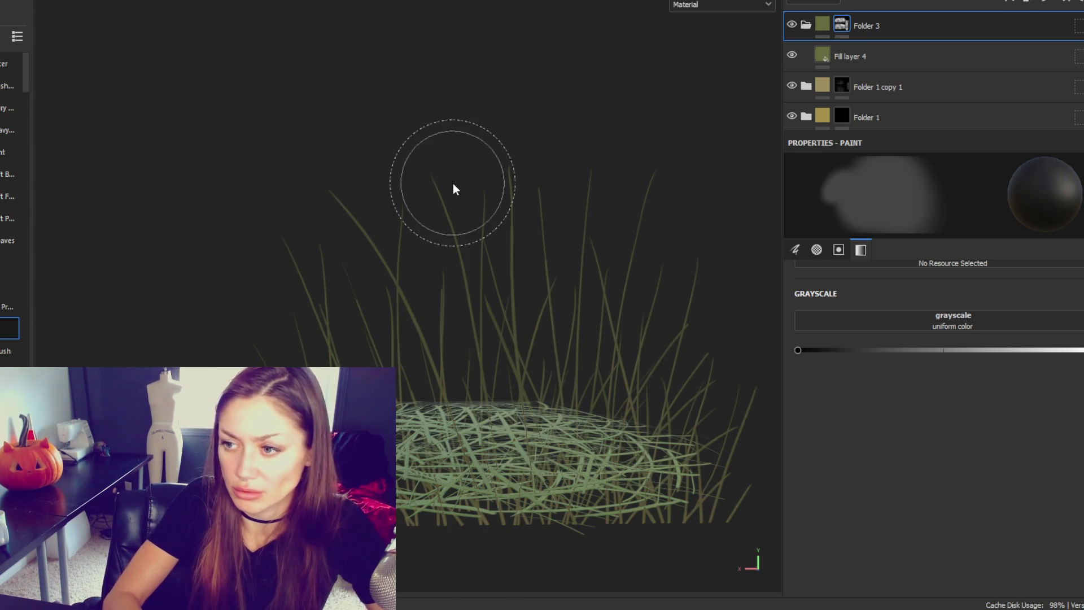
pyautogui.scroll(-2, 453, 183)
pyautogui.moveTo(453, 183)
pyautogui.mouseDown()
pyautogui.moveTo(57, 243)
pyautogui.moveTo(576, 225)
pyautogui.moveTo(994, 230)
pyautogui.moveTo(395, 226)
pyautogui.mouseUp()
pyautogui.scroll(-3, 680, 274)
pyautogui.moveTo(680, 273); pyautogui.dragTo(191, 68)
pyautogui.hotkey('alt', 'f')
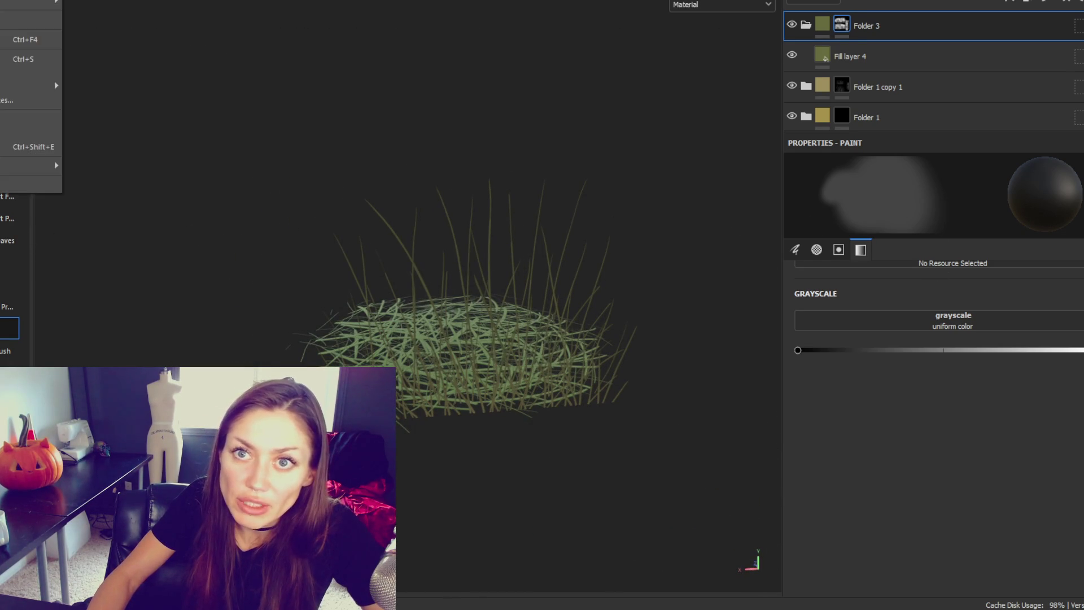
pyautogui.click(419, 203)
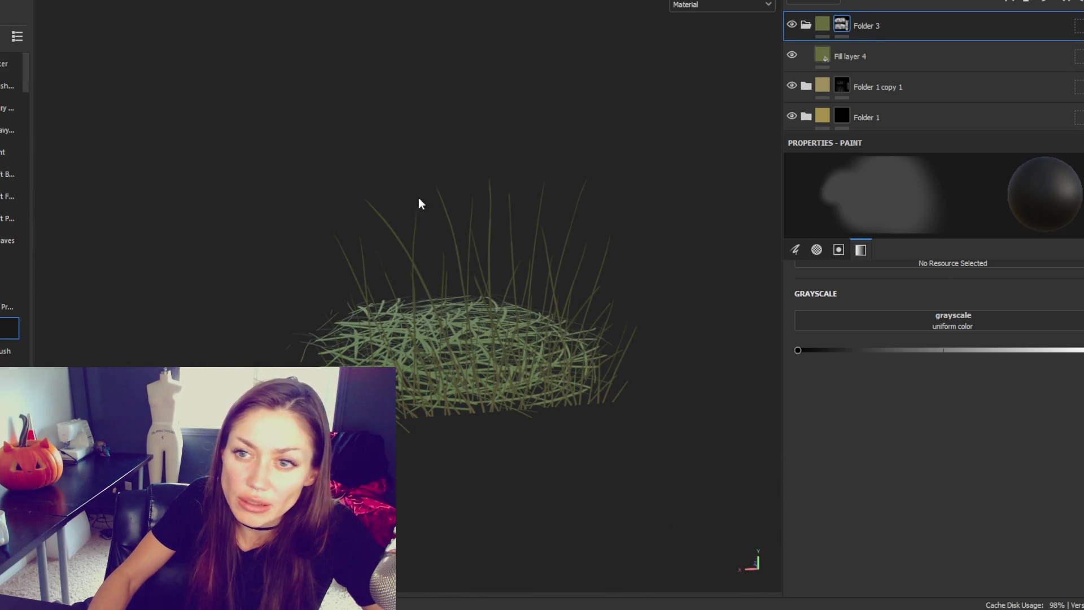
# Export only openPBR_shader1's Grayscale.png, then open Unity's Tall Grass Sway folder.
pyautogui.hotkey('ctrl', 'shift', 'e')
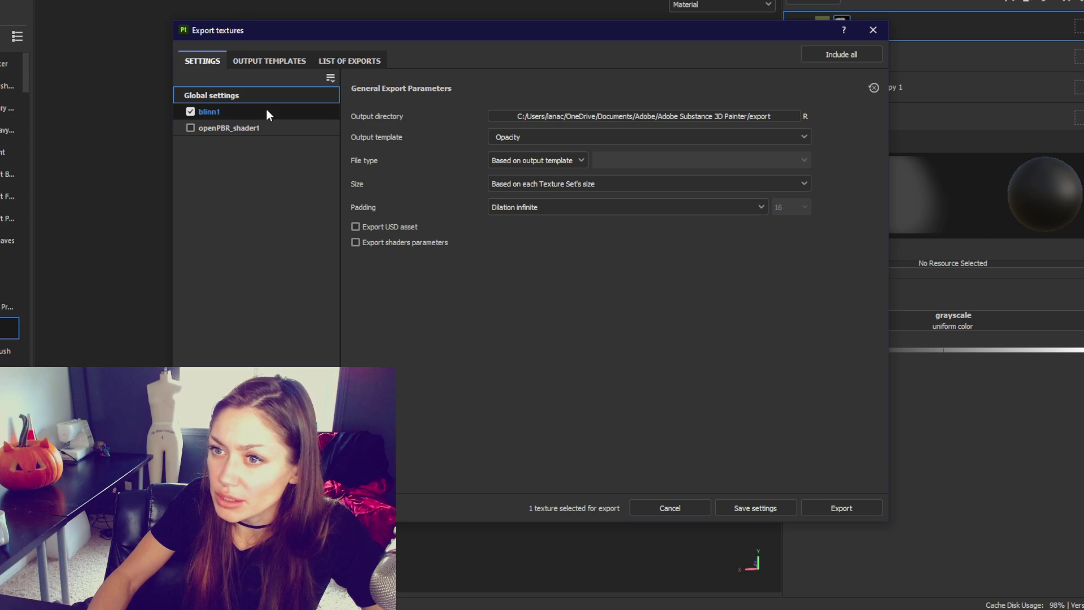
pyautogui.click(190, 112)
pyautogui.click(213, 127)
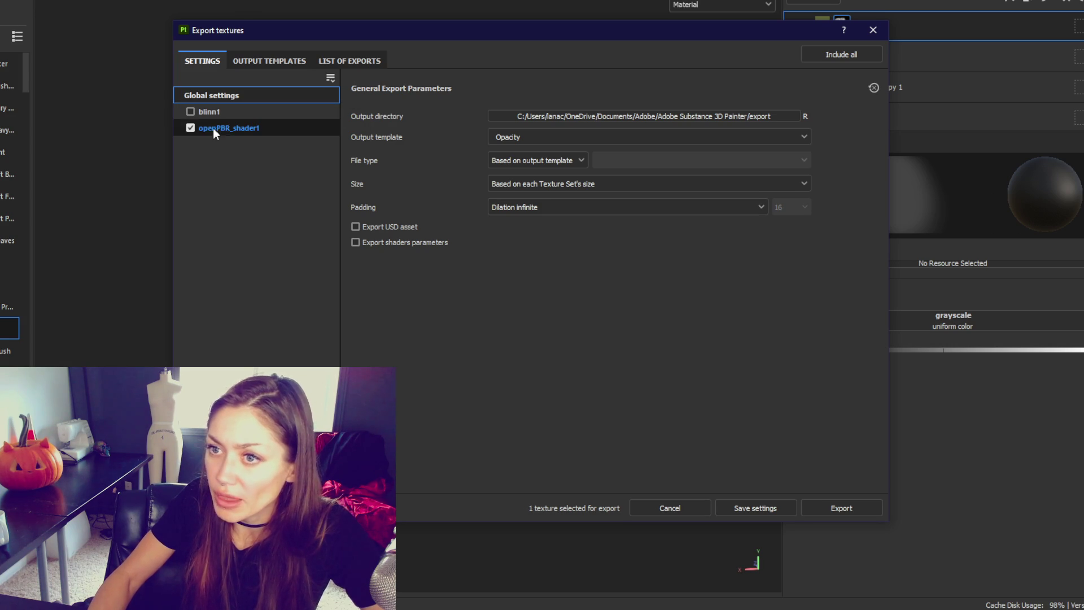
pyautogui.click(857, 512)
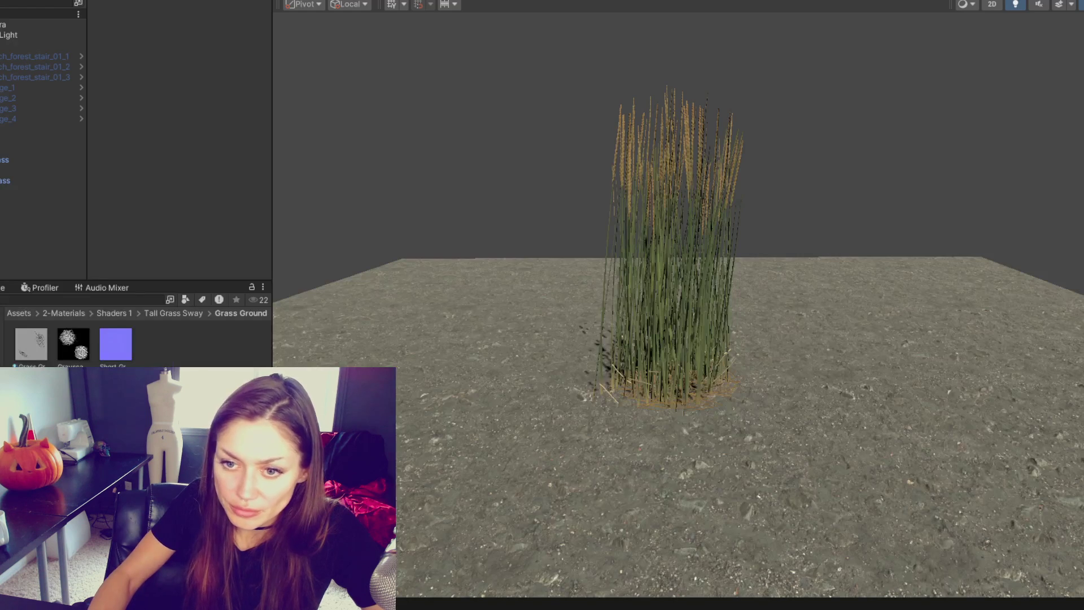
pyautogui.click(174, 313)
pyautogui.rightClick(129, 339)
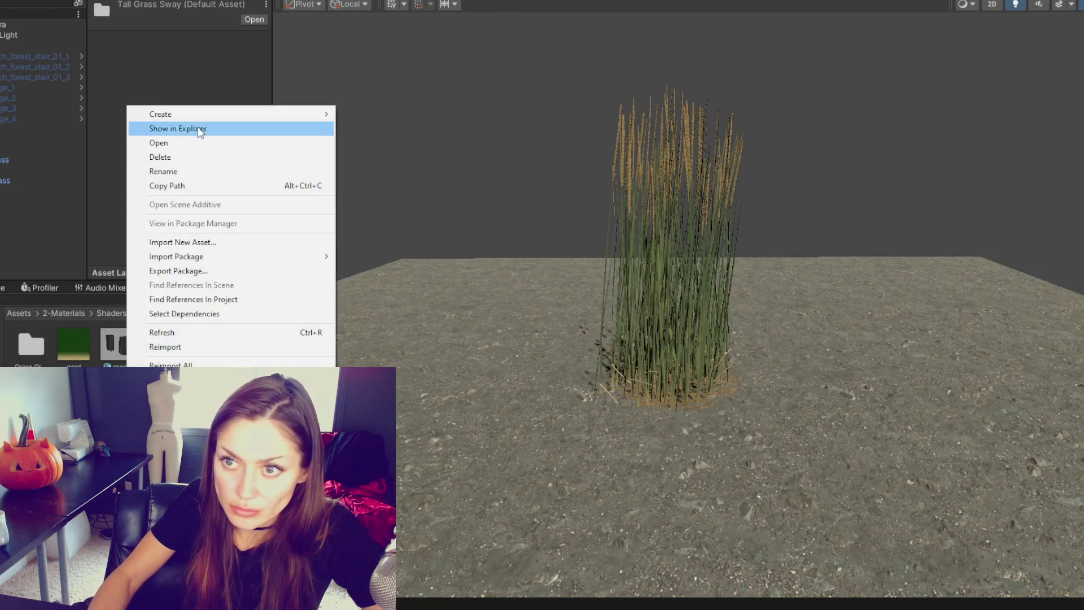
# Create a 'Grass Med' folder in the Project window and open it.
pyautogui.moveTo(226, 114)
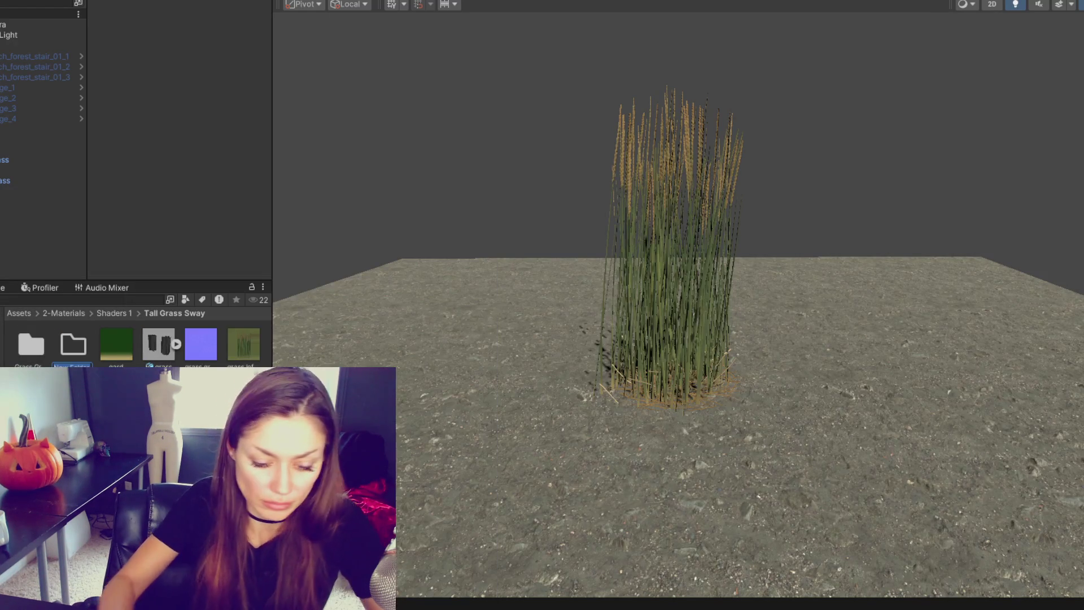
pyautogui.write('Gra')
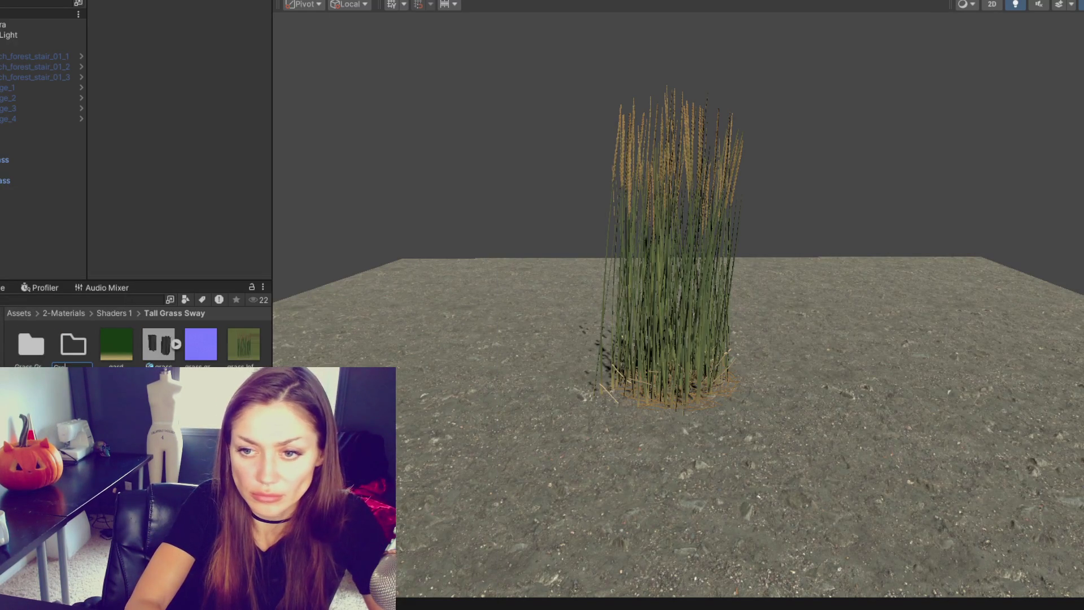
pyautogui.write('ss Med')
pyautogui.press('Return')
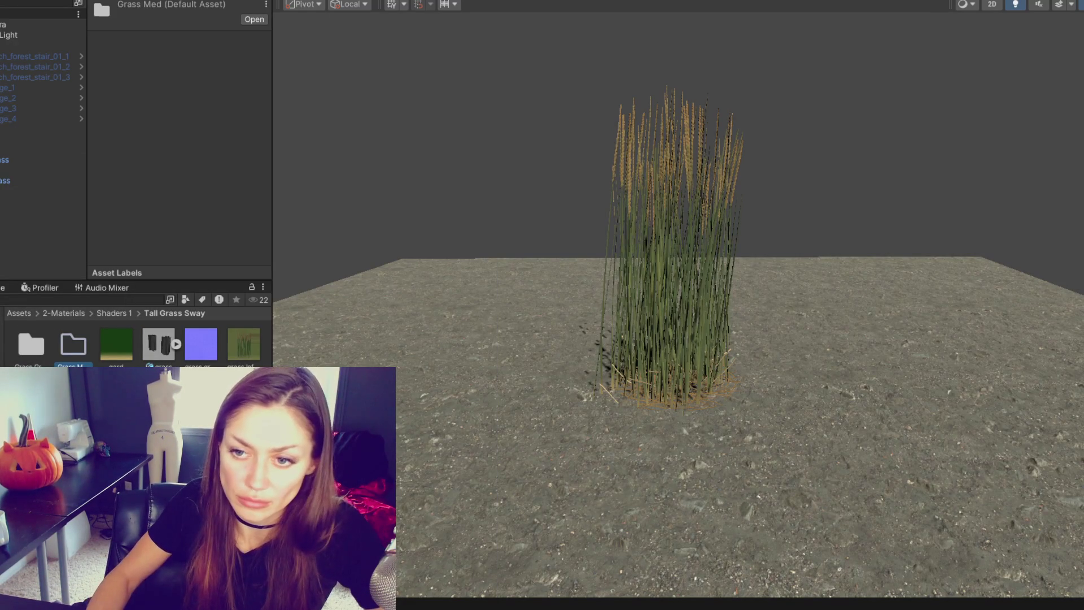
pyautogui.doubleClick(80, 354)
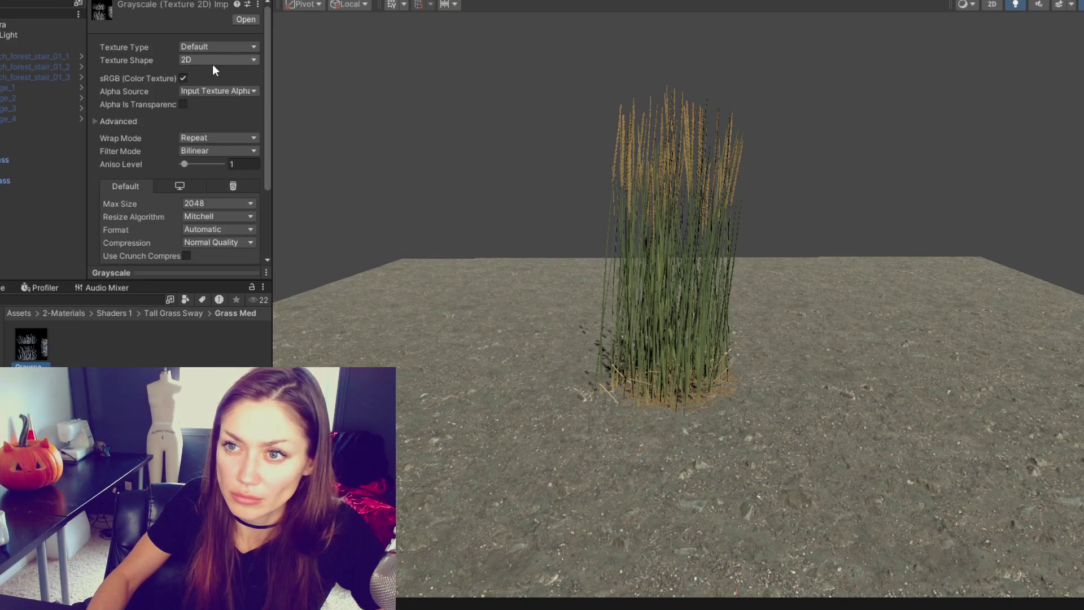
# Set the Grayscale texture's Alpha Source to From Gray Scale and apply.
pyautogui.click(213, 60)
pyautogui.click(192, 73)
pyautogui.click(199, 90)
pyautogui.click(207, 130)
pyautogui.press('Return')
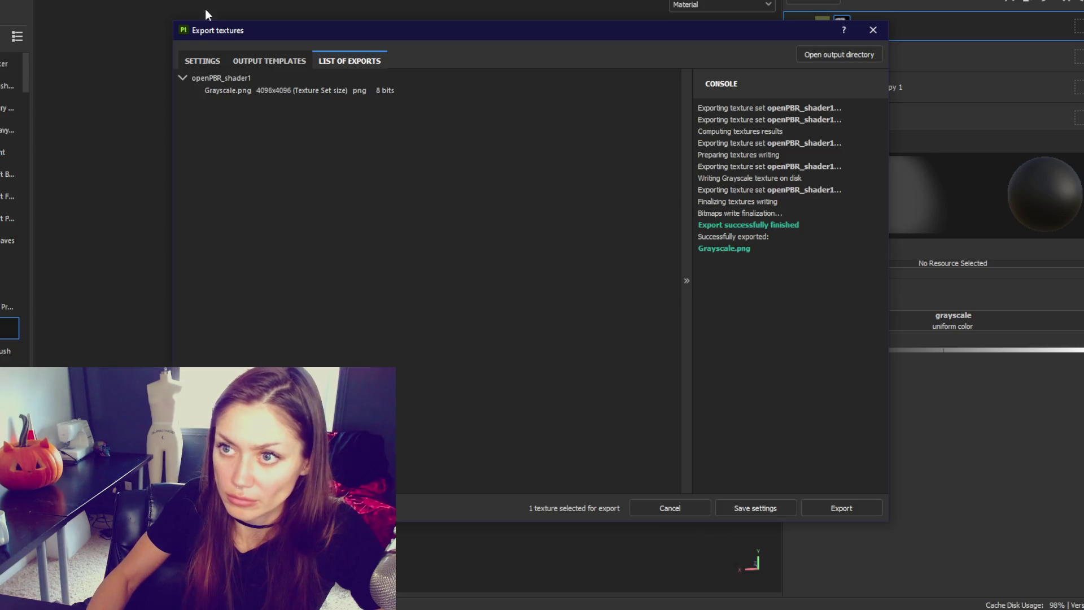
pyautogui.click(213, 60)
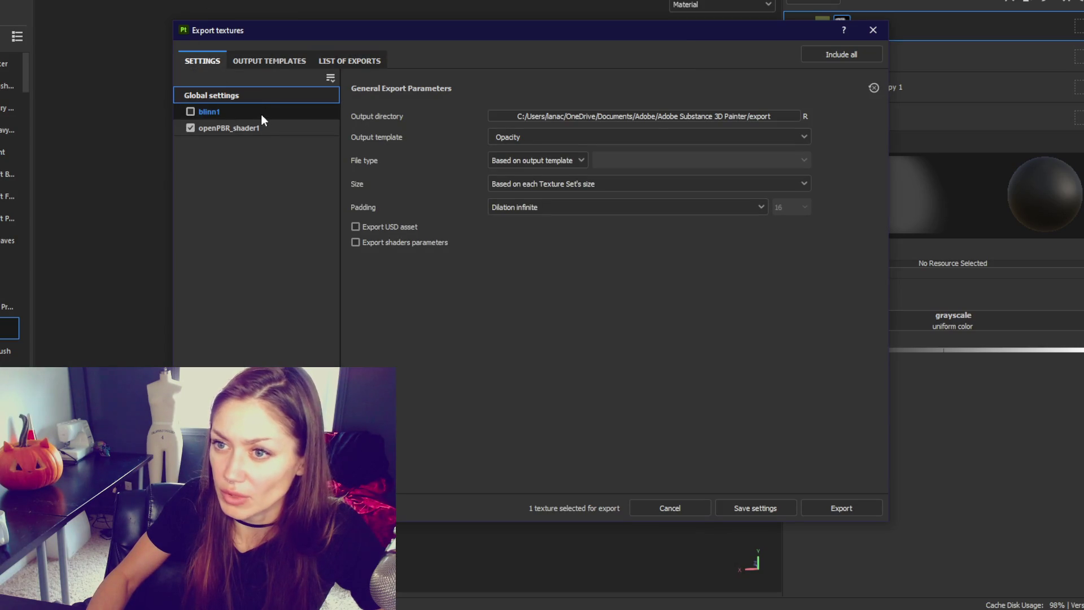
# Export openPBR_shader1 using the Unity HD Render Pipeline (Metallic Standard) output template.
pyautogui.click(655, 138)
pyautogui.scroll(-5, 673, 215)
pyautogui.scroll(1, 674, 219)
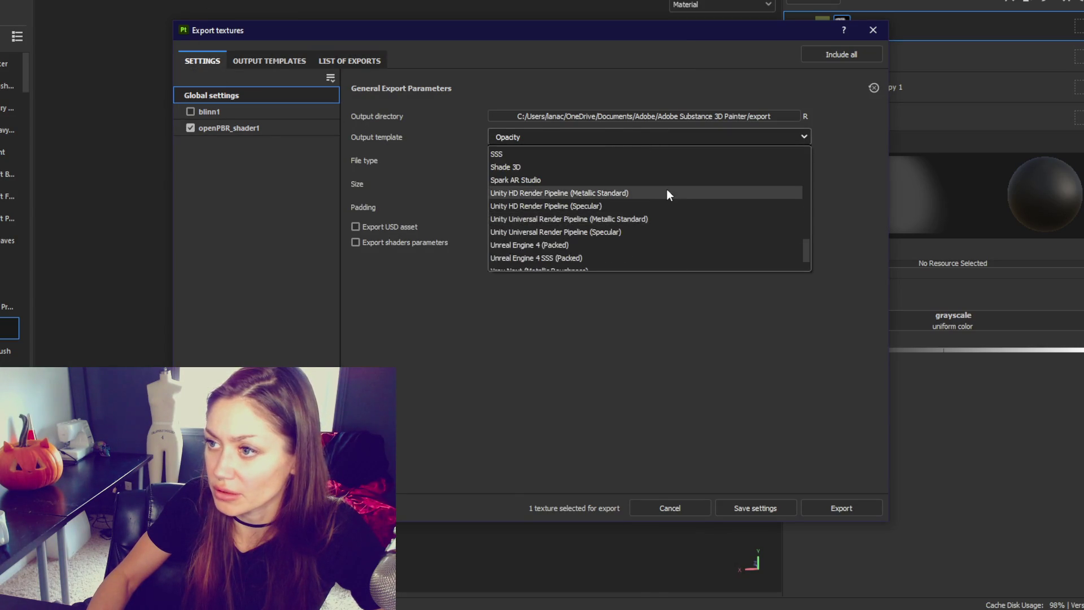
pyautogui.click(667, 192)
pyautogui.click(853, 509)
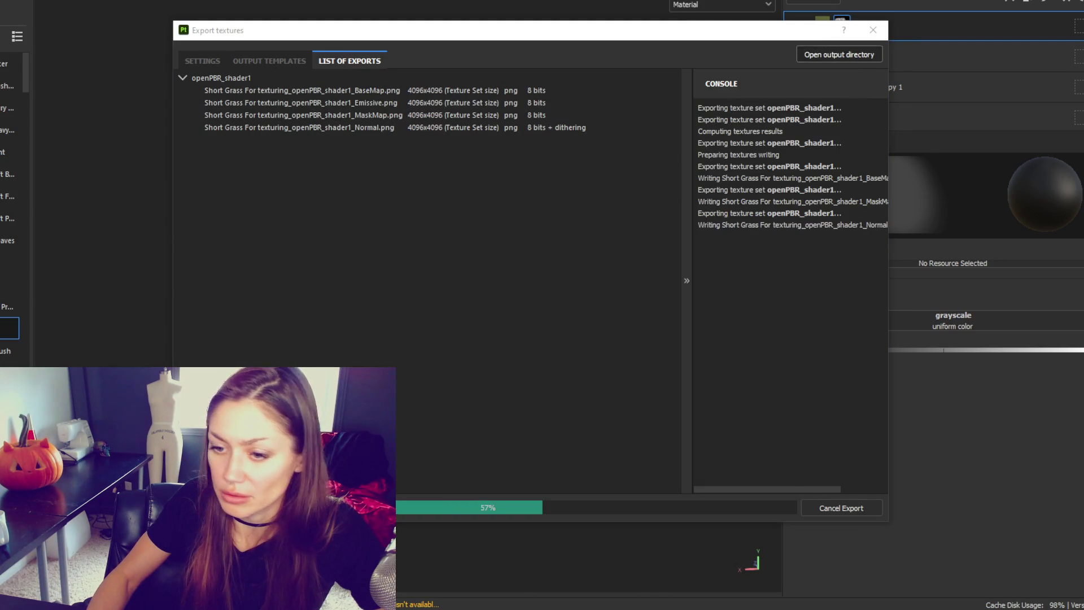
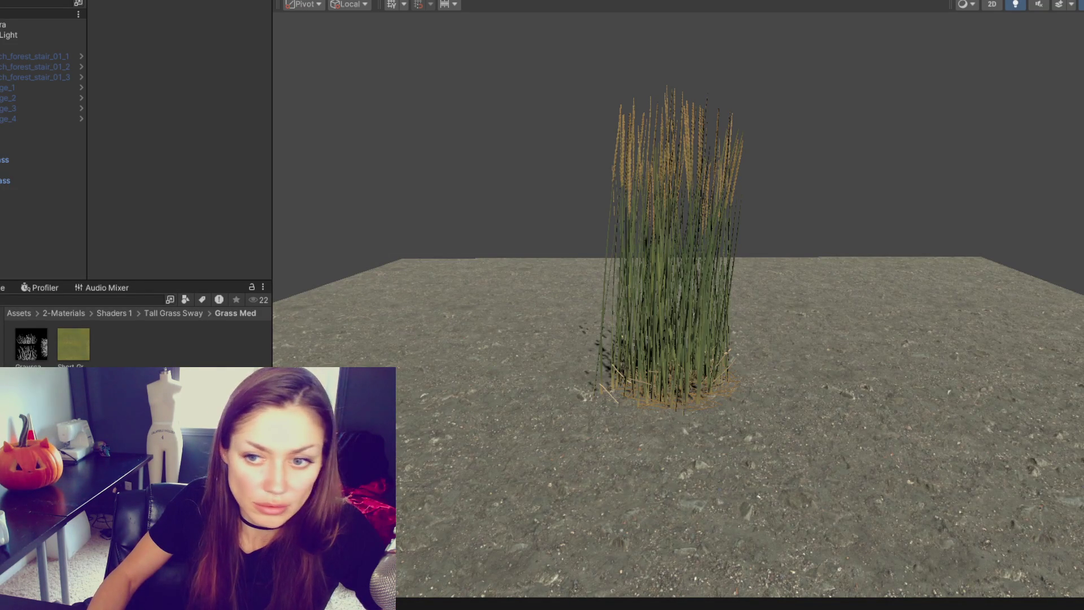
# Delete the existing Short Grass texture asset.
pyautogui.click(72, 346)
pyautogui.press('Delete')
pyautogui.press('Return')
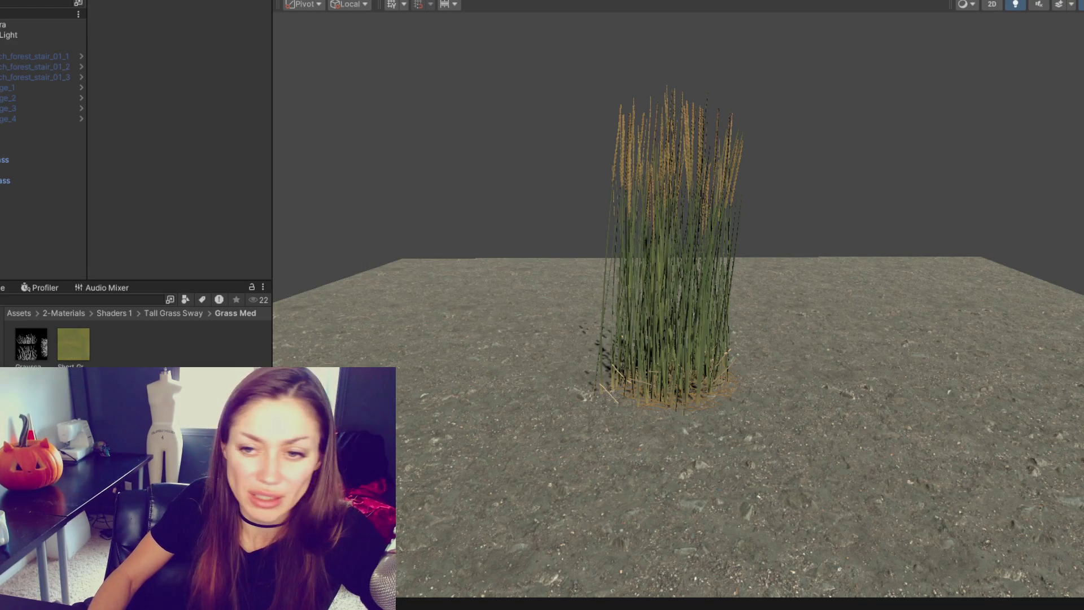
# Set the blue Short Grass texture's Texture Type to Normal map and apply the import settings.
pyautogui.click(102, 350)
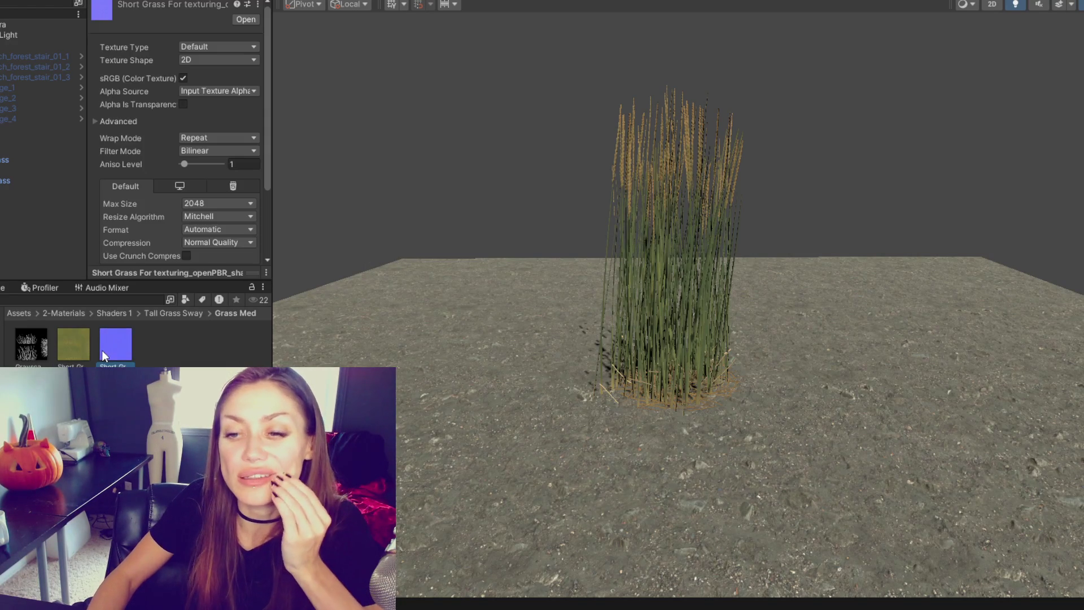
pyautogui.click(226, 47)
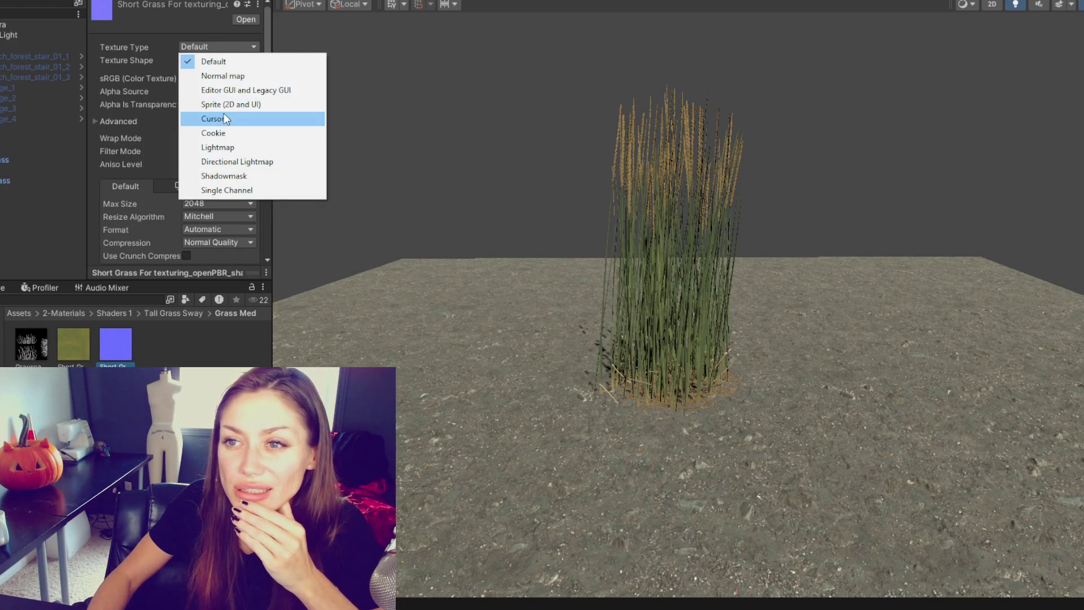
pyautogui.click(223, 79)
pyautogui.scroll(-3, 239, 138)
pyautogui.click(249, 195)
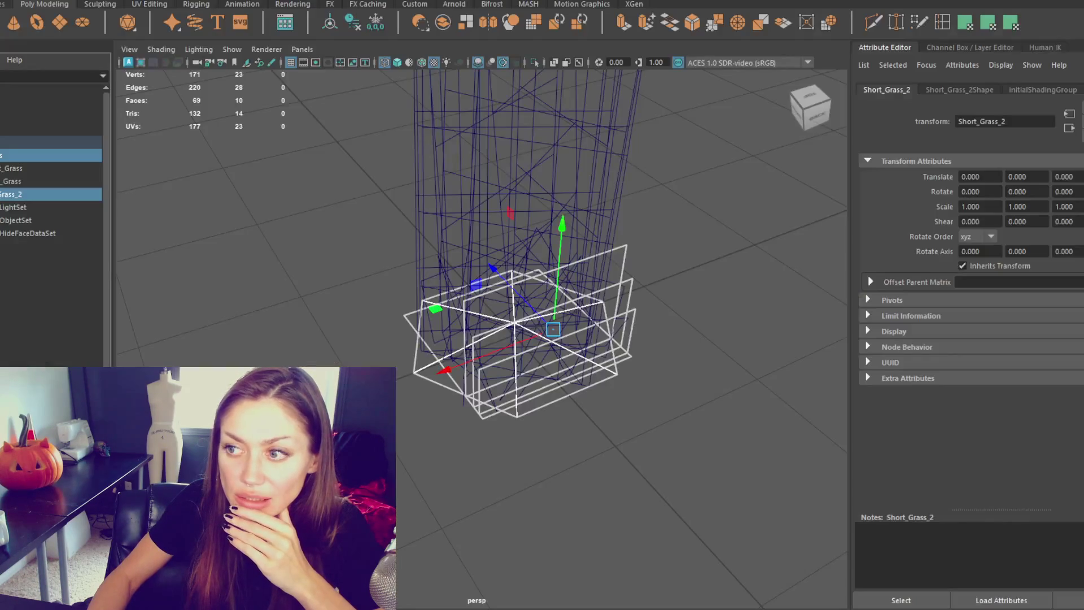
# Duplicate Short_Grass_2 as Short_Grass_3 and slide the copy sideways along X.
pyautogui.click(70, 184)
pyautogui.click(54, 193)
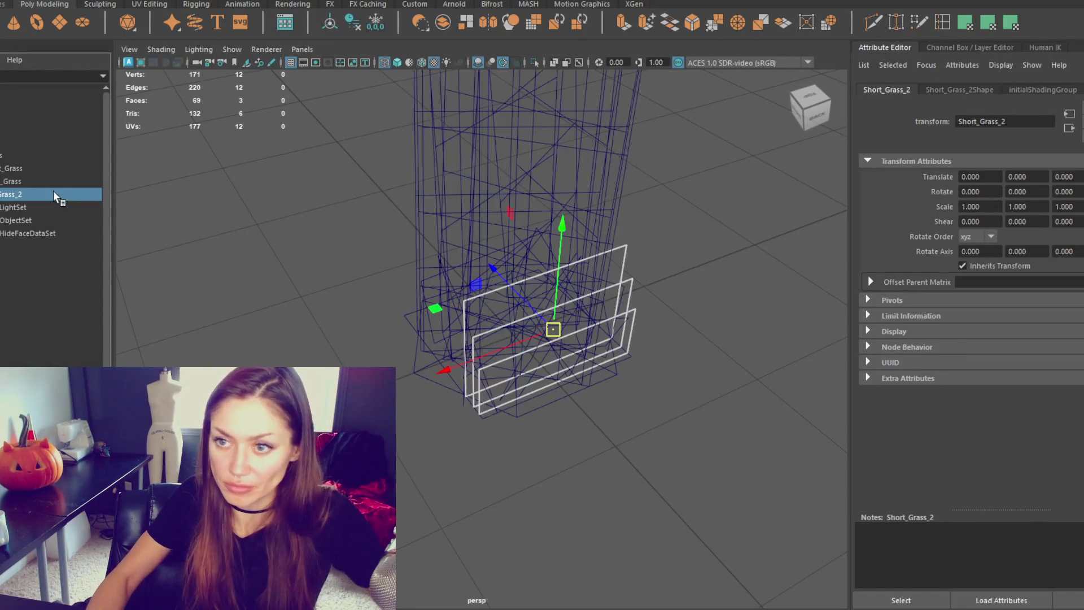
pyautogui.hotkey('ctrl', 'd')
pyautogui.moveTo(460, 361); pyautogui.dragTo(271, 395)
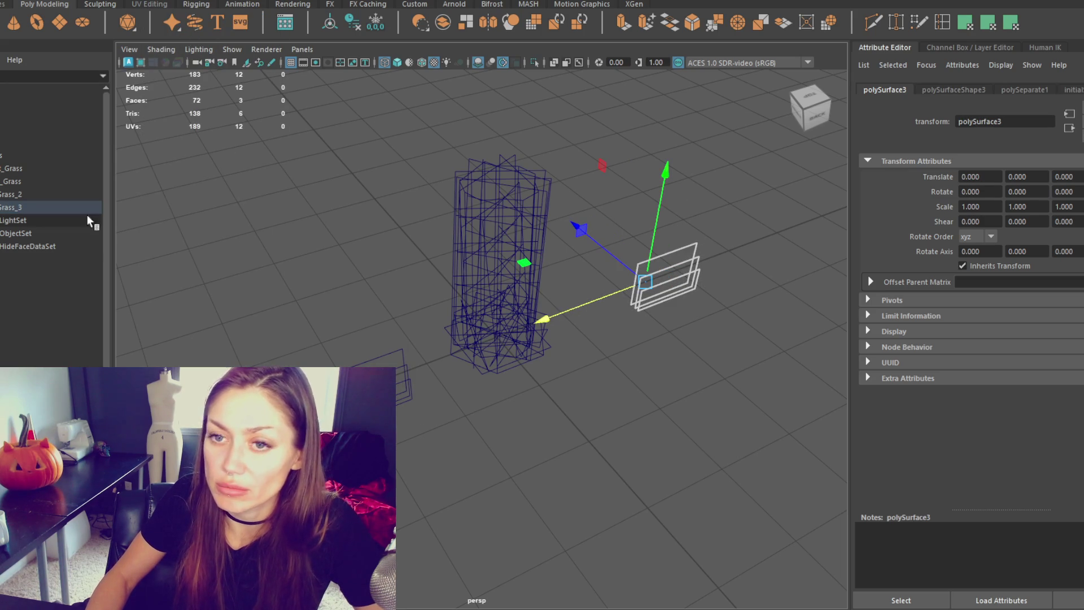
# Select the polySurface3 card plane and move it into the tall grass column's base.
pyautogui.scroll(5, 628, 260)
pyautogui.click(756, 253)
pyautogui.click(767, 244)
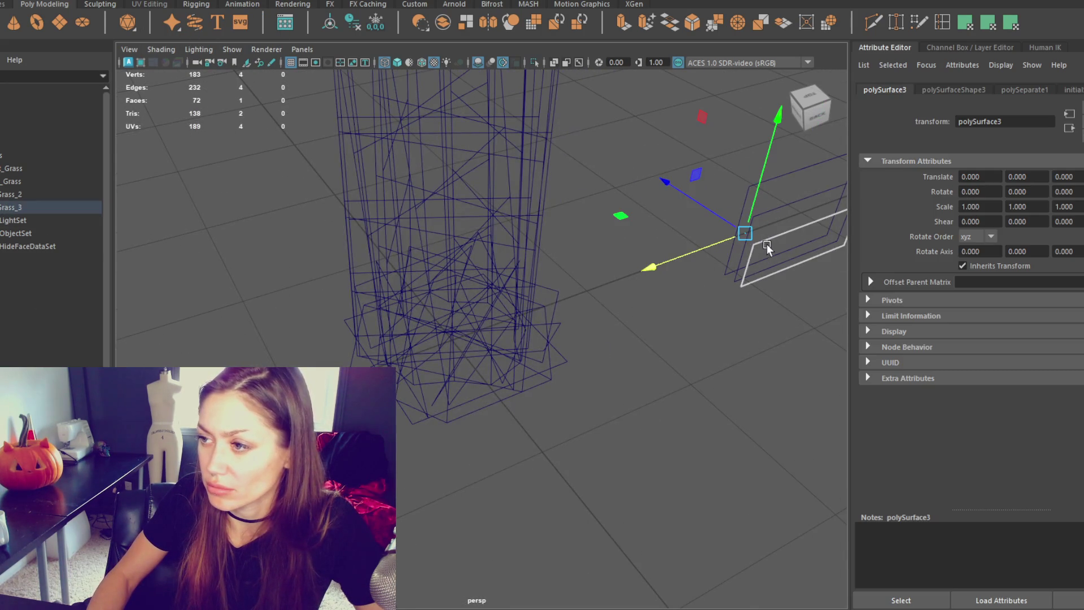
pyautogui.keyDown('shift'); pyautogui.click(761, 209); pyautogui.keyUp('shift')
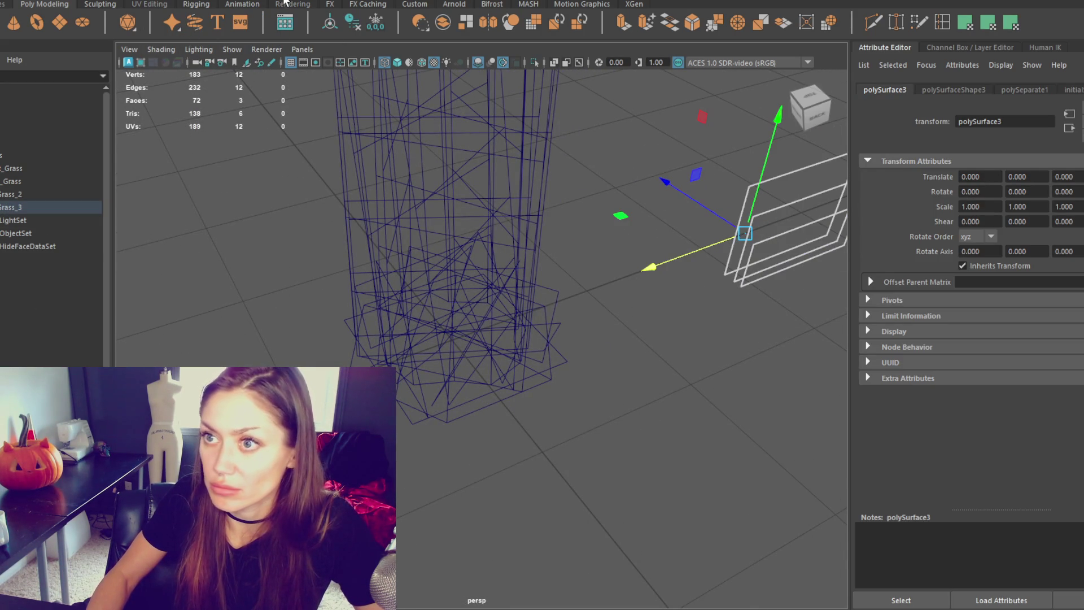
pyautogui.click(37, 181)
pyautogui.click(40, 167)
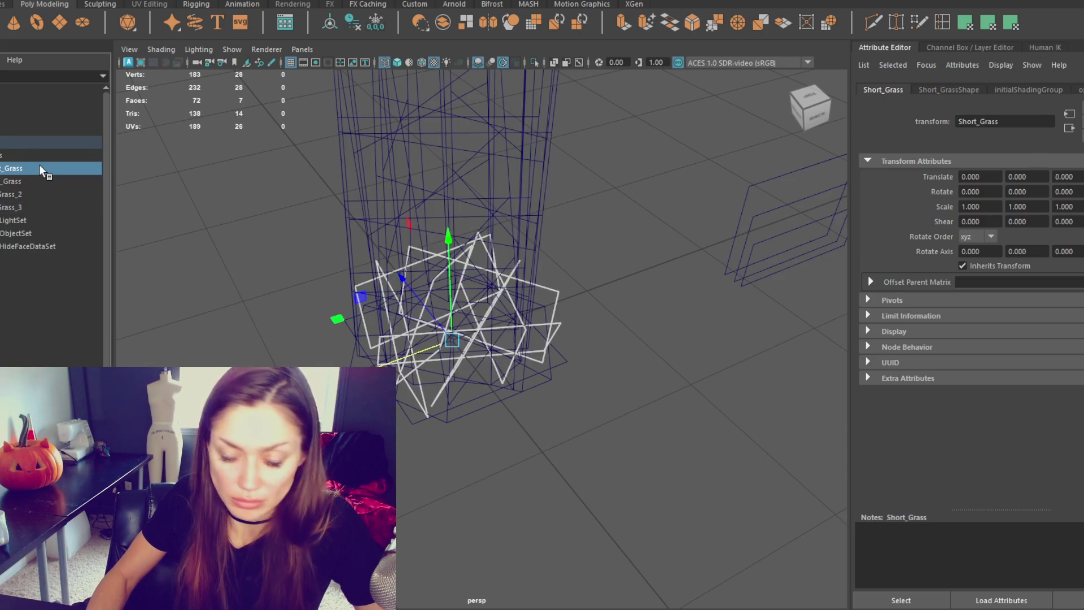
pyautogui.click(777, 238)
pyautogui.click(485, 407)
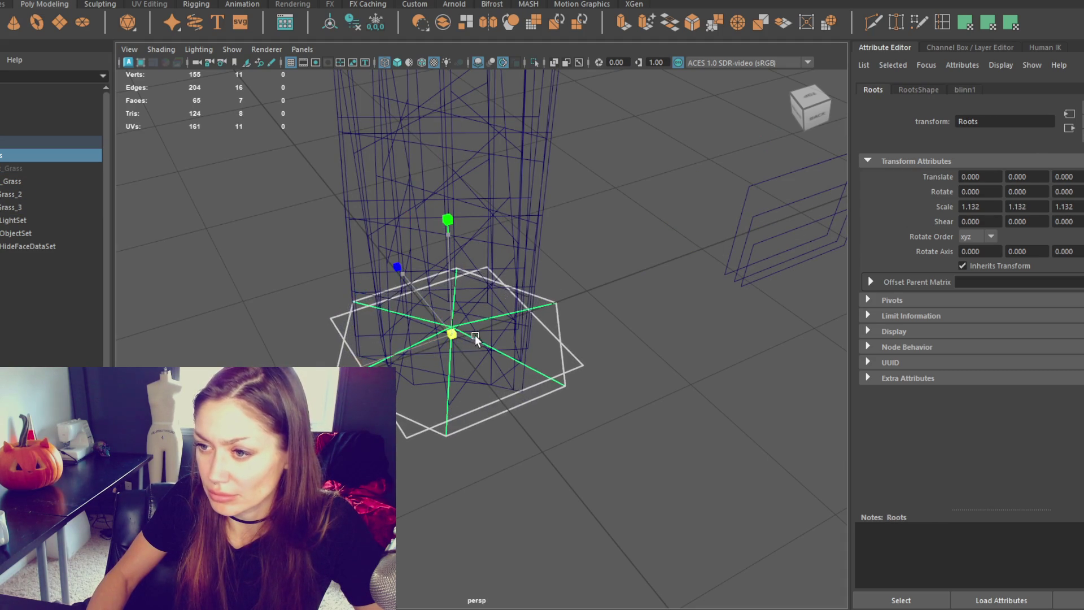
pyautogui.click(770, 242)
pyautogui.click(770, 249)
pyautogui.moveTo(770, 249); pyautogui.dragTo(467, 344)
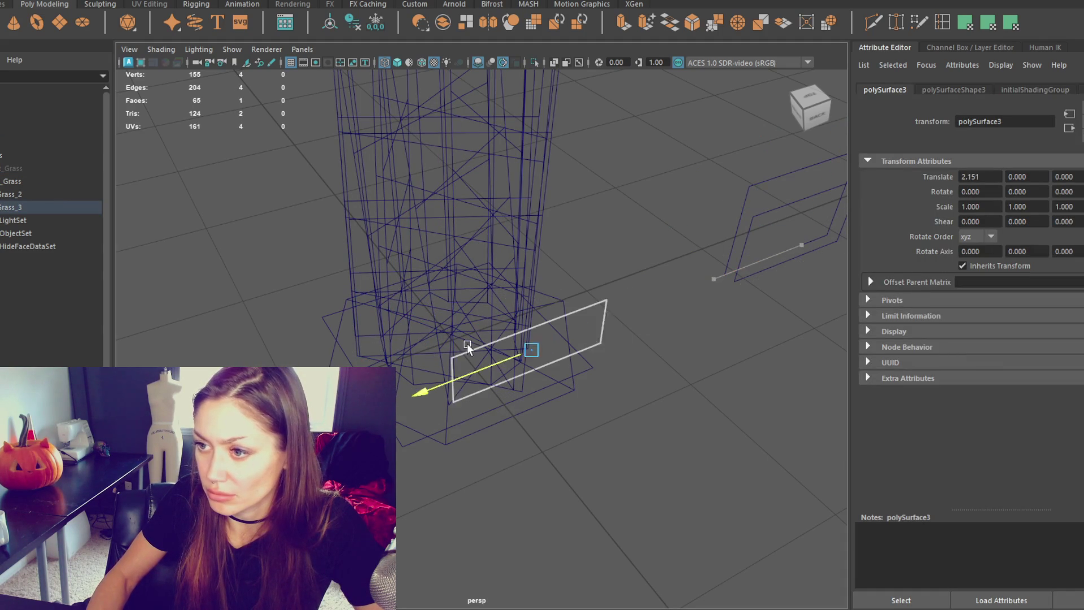
# Turn the card plane slightly around Y and switch the viewport to shaded display.
pyautogui.press('e')
pyautogui.moveTo(513, 392)
pyautogui.mouseDown()
pyautogui.moveTo(481, 440)
pyautogui.moveTo(534, 374)
pyautogui.moveTo(464, 358)
pyautogui.moveTo(468, 398)
pyautogui.moveTo(589, 399)
pyautogui.moveTo(483, 395)
pyautogui.mouseUp()
pyautogui.press('6')
pyautogui.press('w')
# Duplicate the card, freeze its transforms, then rotate it around Y and shift it along Z.
pyautogui.hotkey('ctrl', 'd')
pyautogui.moveTo(402, 364); pyautogui.dragTo(431, 375)
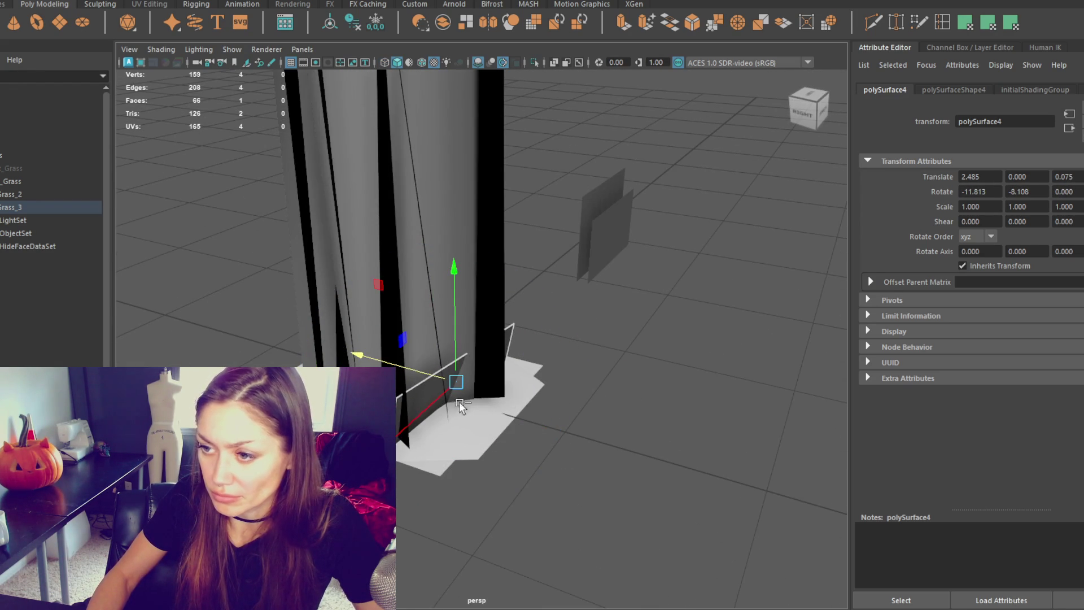
pyautogui.press('e')
pyautogui.click(376, 23)
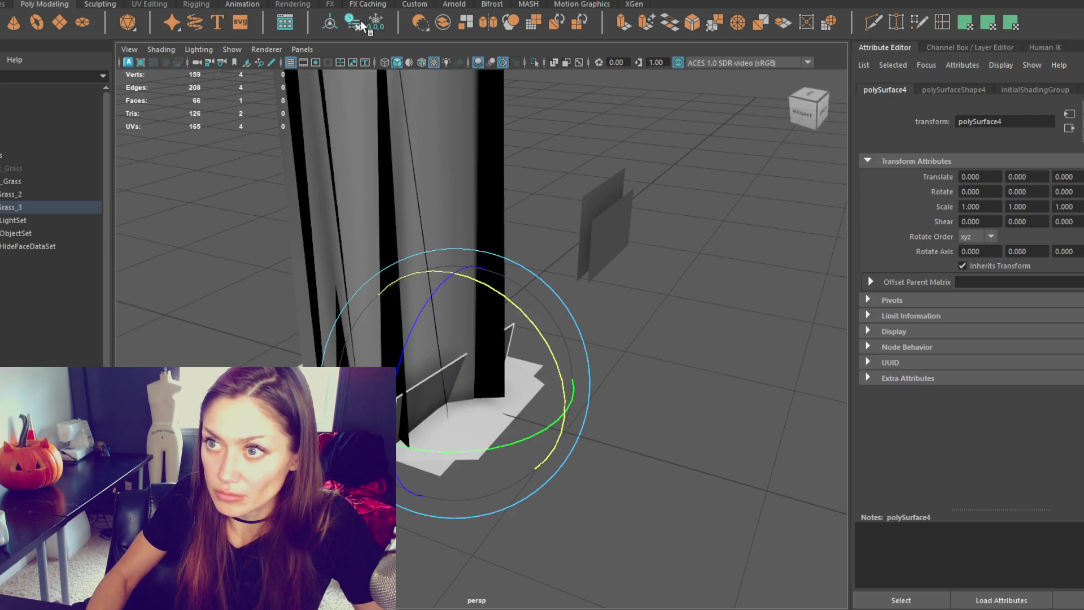
pyautogui.moveTo(479, 449); pyautogui.dragTo(430, 454)
pyautogui.press('w')
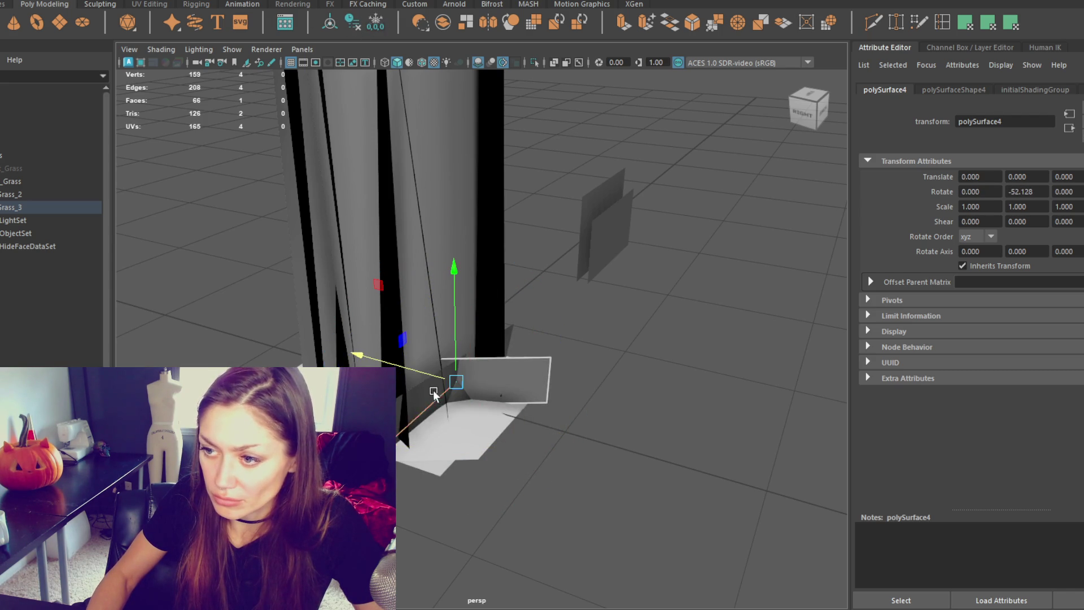
pyautogui.moveTo(433, 391); pyautogui.dragTo(332, 363)
pyautogui.scroll(-8, 520, 391)
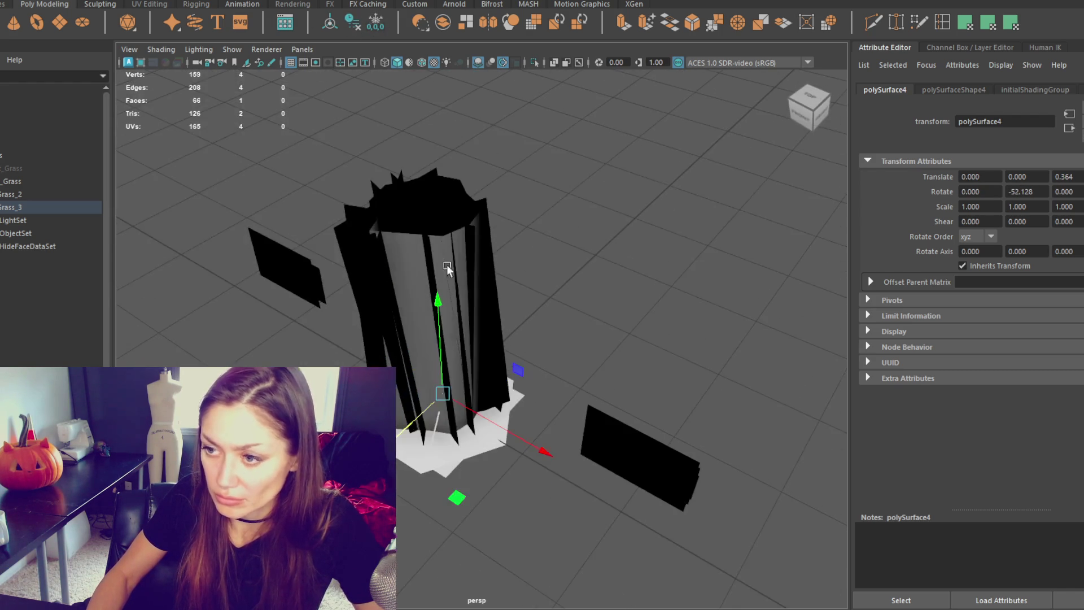
# Hide the tall Long_Grass column to expose the root base.
pyautogui.click(439, 256)
pyautogui.keyDown('alt'); pyautogui.moveTo(486, 345); pyautogui.dragTo(459, 321); pyautogui.keyUp('alt')
pyautogui.click(396, 374)
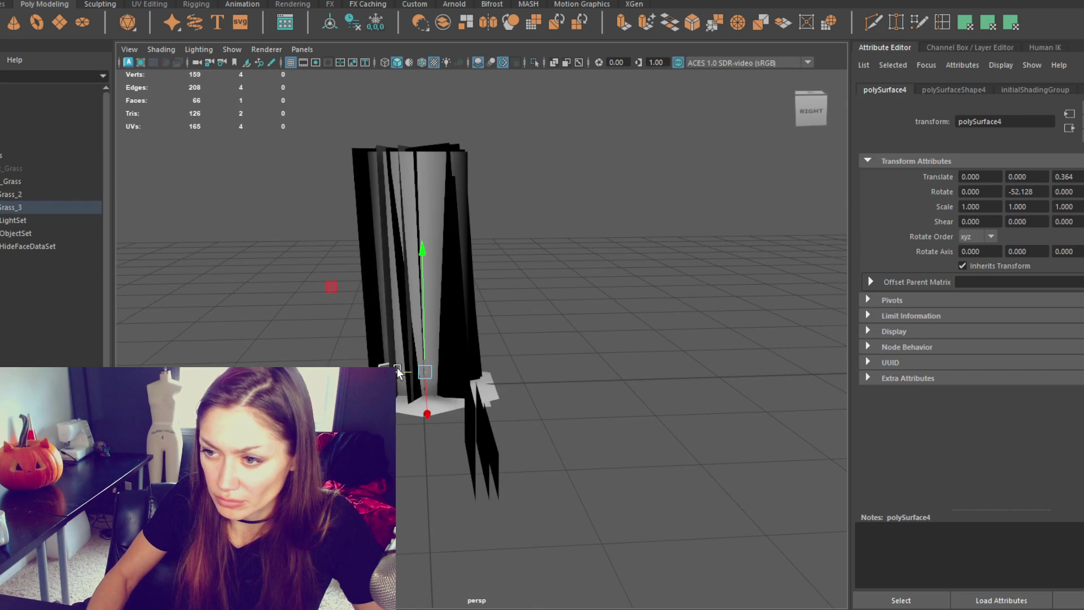
pyautogui.hotkey('ctrl', 'h')
pyautogui.moveTo(423, 253)
pyautogui.keyDown('alt'); pyautogui.mouseDown()
pyautogui.moveTo(449, 334)
pyautogui.moveTo(496, 368)
pyautogui.moveTo(460, 344)
pyautogui.mouseUp(); pyautogui.keyUp('alt')
# Tilt and turn polySurface6, shifting it along X to -0.404.
pyautogui.press('e')
pyautogui.moveTo(402, 366)
pyautogui.mouseDown()
pyautogui.moveTo(480, 429)
pyautogui.moveTo(542, 405)
pyautogui.moveTo(654, 322)
pyautogui.moveTo(426, 436)
pyautogui.moveTo(614, 377)
pyautogui.moveTo(598, 341)
pyautogui.moveTo(612, 283)
pyautogui.moveTo(626, 292)
pyautogui.mouseUp()
pyautogui.moveTo(368, 285)
pyautogui.mouseDown()
pyautogui.moveTo(598, 321)
pyautogui.moveTo(673, 314)
pyautogui.moveTo(694, 329)
pyautogui.mouseUp()
pyautogui.press('w')
pyautogui.moveTo(605, 373); pyautogui.dragTo(569, 373)
pyautogui.press('e')
pyautogui.moveTo(517, 423)
pyautogui.mouseDown()
pyautogui.moveTo(463, 461)
pyautogui.moveTo(367, 440)
pyautogui.mouseUp()
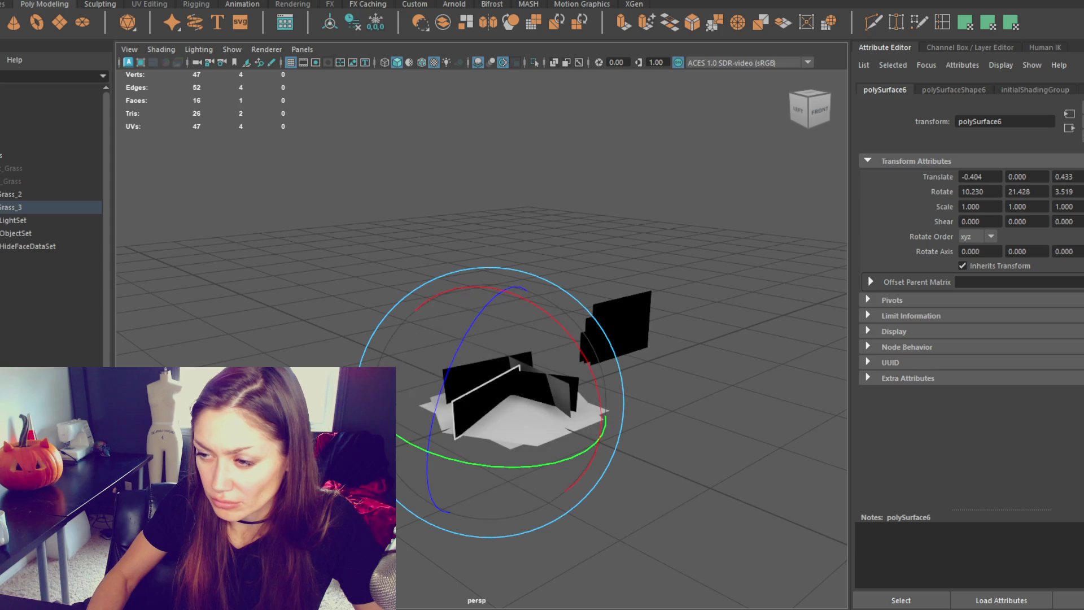
# Duplicate the polySurface3 blade, push the copy along Z to 0.768, and rotate it.
pyautogui.keyDown('alt'); pyautogui.moveTo(502, 357); pyautogui.dragTo(738, 338); pyautogui.keyUp('alt')
pyautogui.click(739, 337)
pyautogui.click(493, 386)
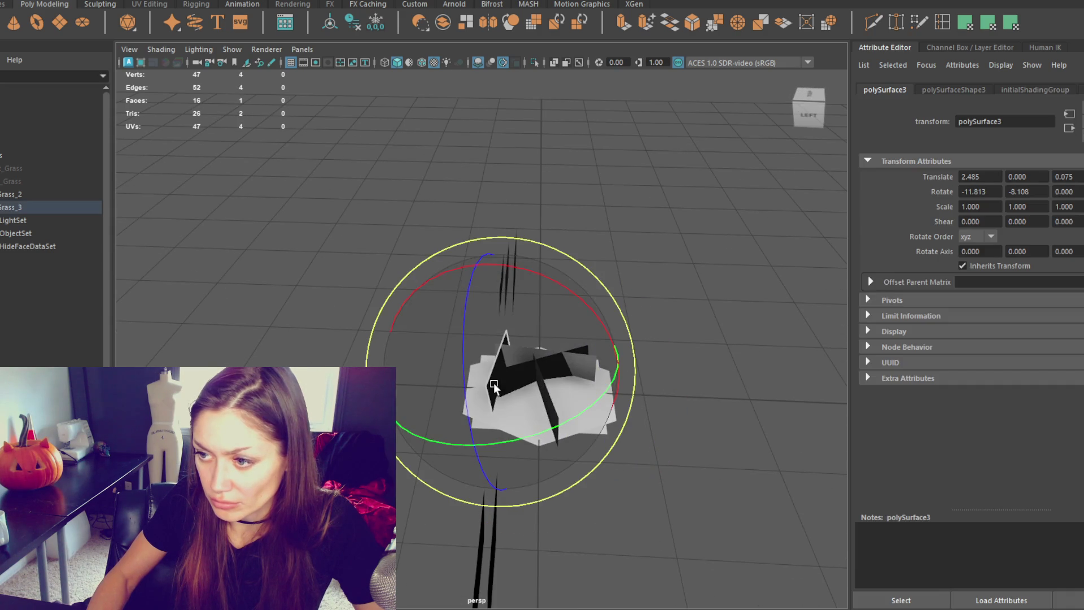
pyautogui.hotkey('ctrl', 'd')
pyautogui.press('w')
pyautogui.moveTo(537, 378); pyautogui.dragTo(609, 381)
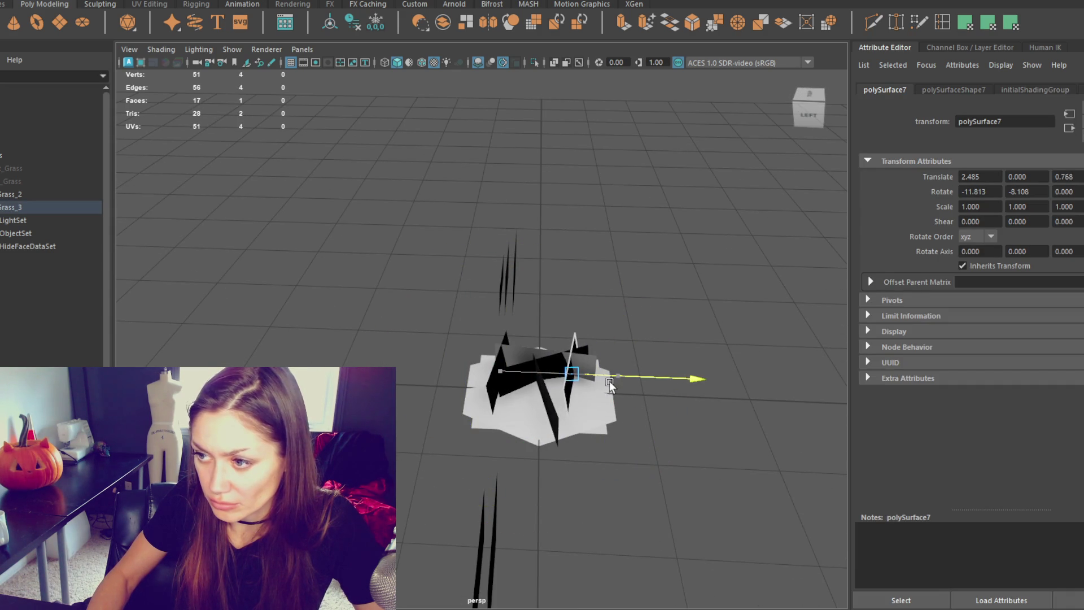
pyautogui.keyDown('alt'); pyautogui.moveTo(572, 346); pyautogui.dragTo(597, 355); pyautogui.keyUp('alt')
pyautogui.press('e')
pyautogui.moveTo(583, 470)
pyautogui.mouseDown()
pyautogui.moveTo(554, 470)
pyautogui.moveTo(571, 382)
pyautogui.moveTo(618, 332)
pyautogui.moveTo(683, 383)
pyautogui.mouseUp()
pyautogui.click(802, 361)
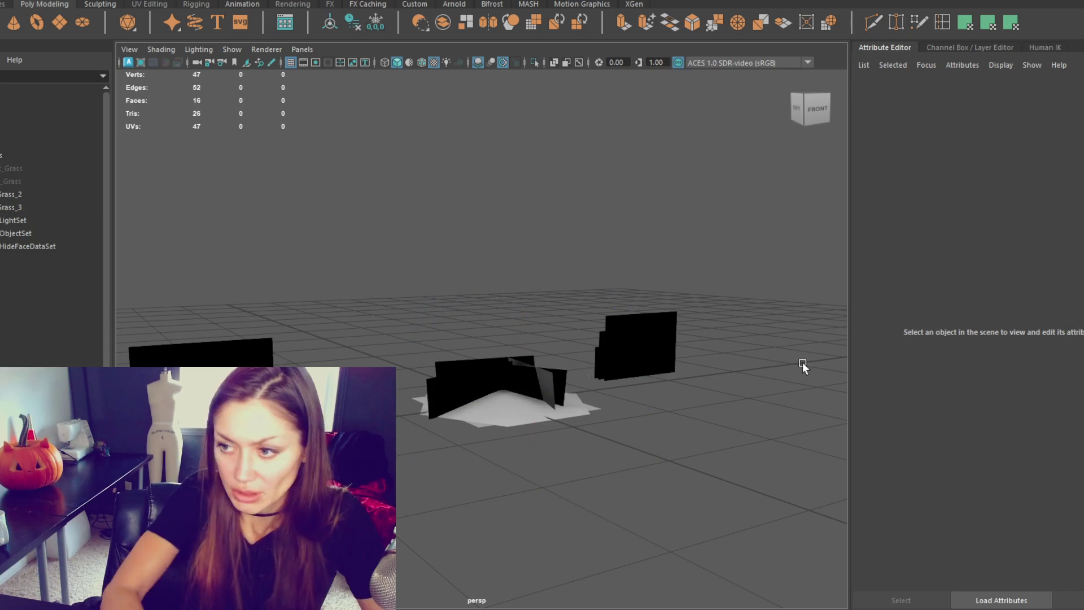
# Delete the polySurface6 blade from the centre of the clump.
pyautogui.keyDown('alt'); pyautogui.moveTo(802, 361); pyautogui.dragTo(768, 356); pyautogui.keyUp('alt')
pyautogui.moveTo(508, 327); pyautogui.dragTo(446, 367)
pyautogui.press('Delete')
# Separate the Short_Grass_2 card set into individual planes with Mesh > Separate.
pyautogui.moveTo(431, 317)
pyautogui.keyDown('alt'); pyautogui.mouseDown()
pyautogui.moveTo(483, 251)
pyautogui.moveTo(836, 484)
pyautogui.moveTo(598, 320)
pyautogui.mouseUp(); pyautogui.keyUp('alt')
pyautogui.click(295, 296)
pyautogui.keyDown('alt'); pyautogui.moveTo(294, 296); pyautogui.dragTo(312, 330); pyautogui.keyUp('alt')
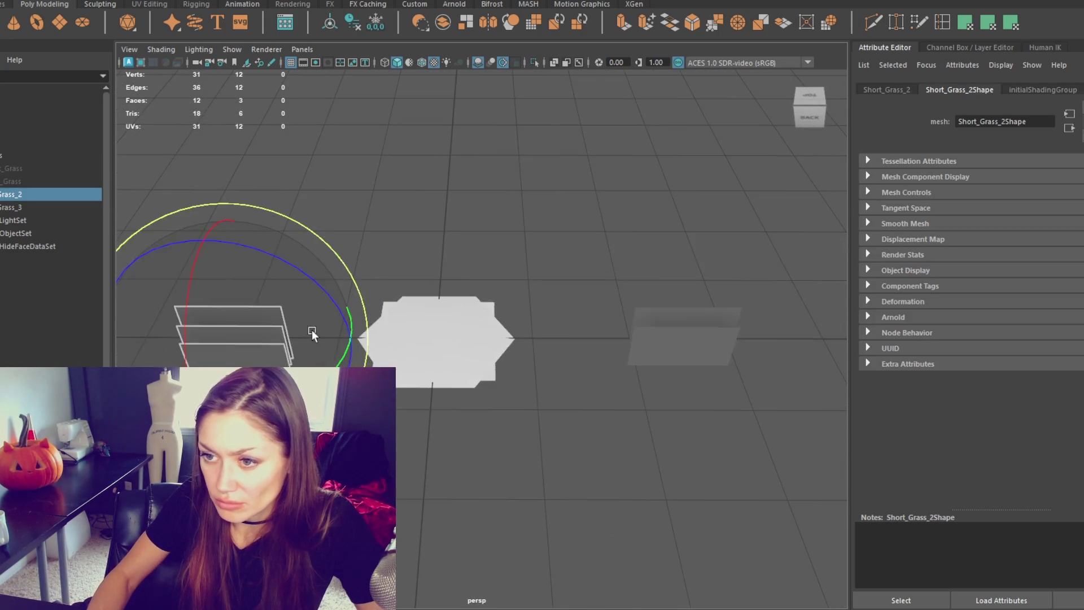
pyautogui.click(164, 1)
pyautogui.click(171, 20)
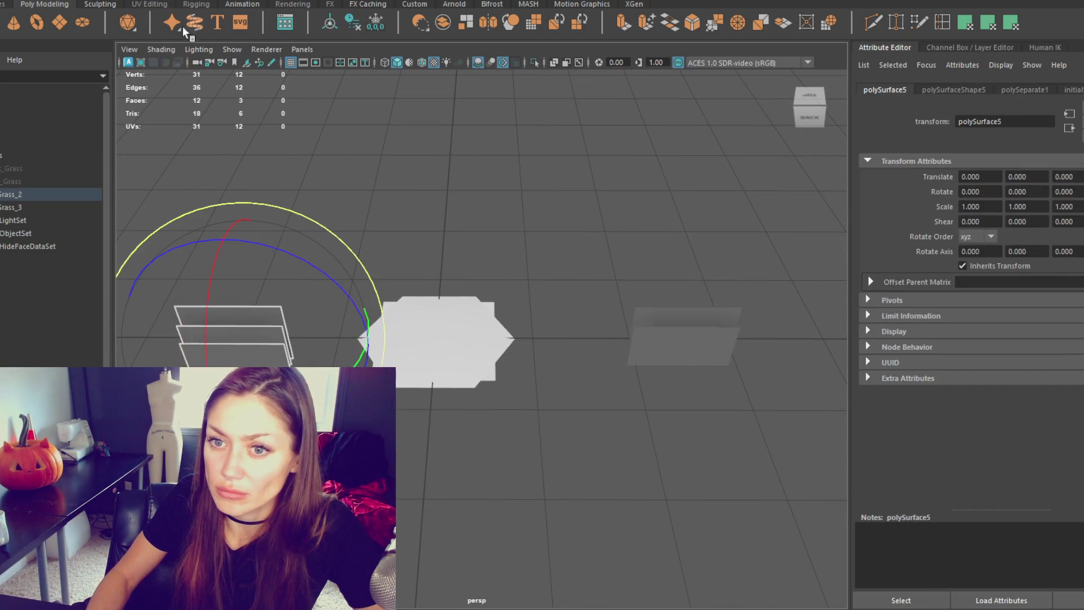
# Move the single polySurface6 blade along X to the centre of the base.
pyautogui.click(316, 187)
pyautogui.click(215, 355)
pyautogui.press('w')
pyautogui.moveTo(215, 353)
pyautogui.mouseDown()
pyautogui.moveTo(432, 357)
pyautogui.moveTo(421, 348)
pyautogui.moveTo(417, 371)
pyautogui.moveTo(513, 326)
pyautogui.moveTo(507, 305)
pyautogui.moveTo(477, 304)
pyautogui.moveTo(508, 339)
pyautogui.mouseUp()
pyautogui.press('e')
pyautogui.press('w')
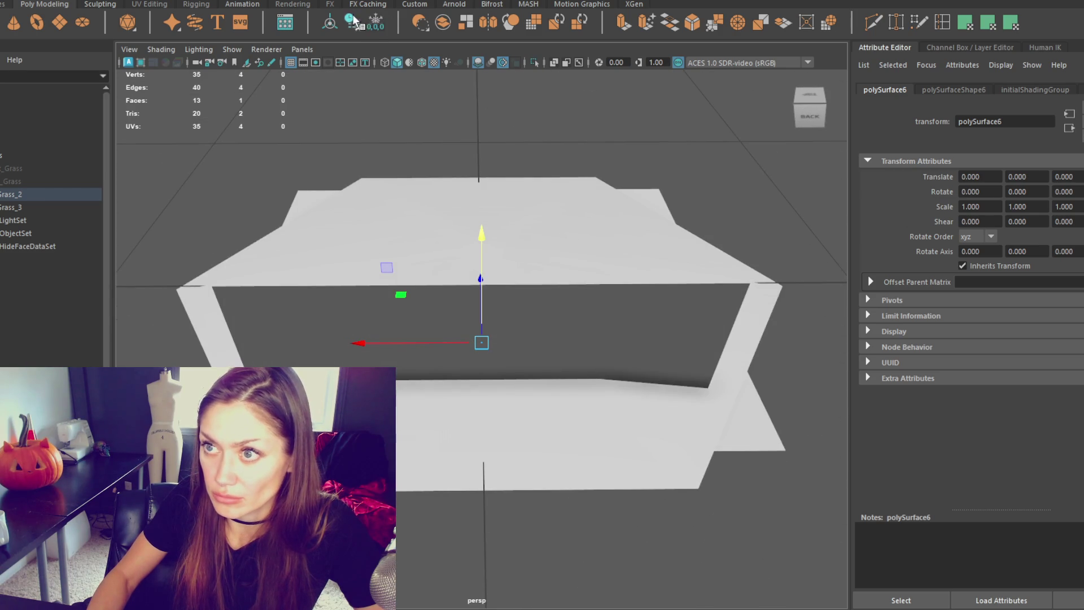
# Duplicate the blade, move it to Z 0.798, rotate it past 160°, and slide it to X 0.462.
pyautogui.click(354, 21)
pyautogui.scroll(-5, 496, 213)
pyautogui.moveTo(496, 212)
pyautogui.keyDown('alt'); pyautogui.mouseDown()
pyautogui.moveTo(506, 296)
pyautogui.moveTo(398, 289)
pyautogui.mouseUp(); pyautogui.keyUp('alt')
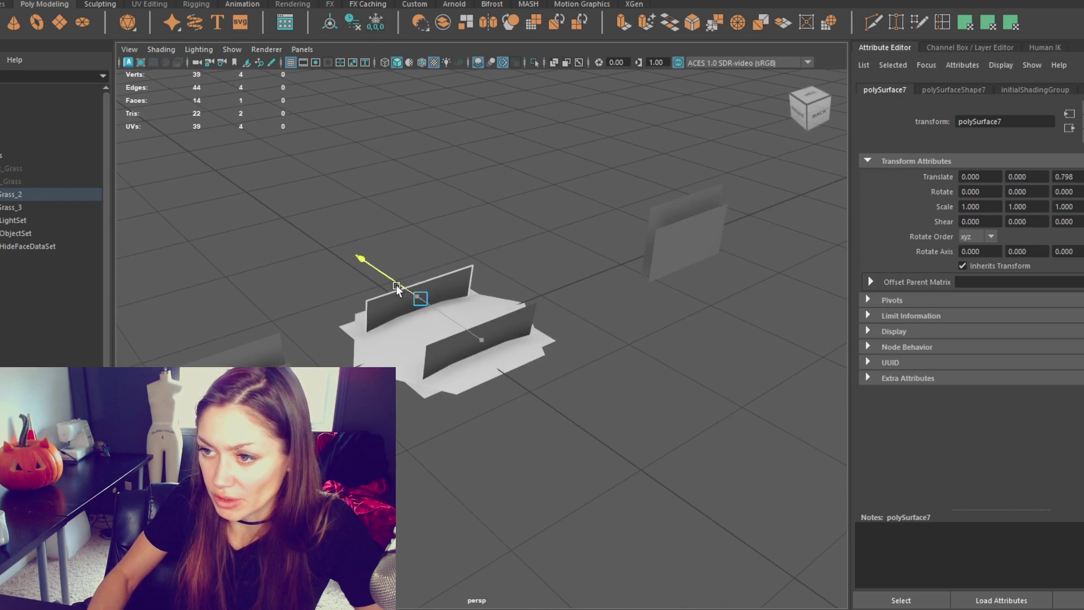
pyautogui.press('e')
pyautogui.moveTo(396, 361); pyautogui.dragTo(656, 335)
pyautogui.moveTo(393, 344)
pyautogui.mouseDown()
pyautogui.moveTo(483, 344)
pyautogui.moveTo(574, 313)
pyautogui.moveTo(357, 367)
pyautogui.mouseUp()
pyautogui.press('w')
pyautogui.press('e')
pyautogui.moveTo(395, 282)
pyautogui.mouseDown()
pyautogui.moveTo(465, 388)
pyautogui.moveTo(422, 395)
pyautogui.moveTo(656, 391)
pyautogui.mouseUp()
pyautogui.press('w')
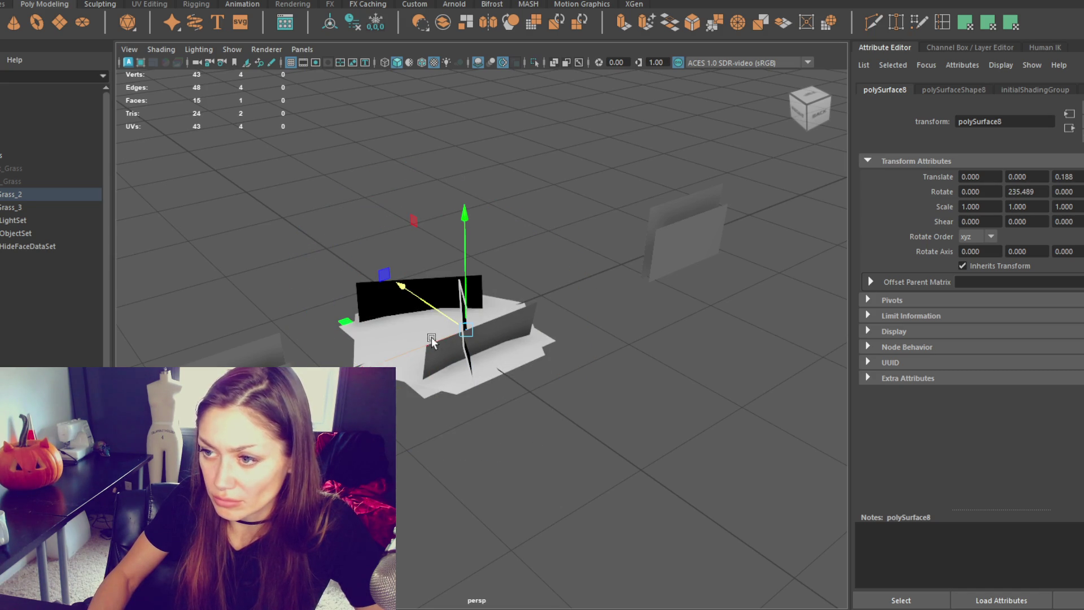
pyautogui.moveTo(427, 347); pyautogui.dragTo(395, 349)
# Rotate the blade to about 270° around Y.
pyautogui.press('e')
pyautogui.moveTo(413, 421); pyautogui.dragTo(493, 413)
pyautogui.press('w')
pyautogui.moveTo(372, 320); pyautogui.dragTo(429, 407)
# Make two blade copies rotated to about 214° and 117°.
pyautogui.hotkey('ctrl', 'd')
pyautogui.press('e')
pyautogui.moveTo(484, 494); pyautogui.dragTo(438, 449)
pyautogui.press('w')
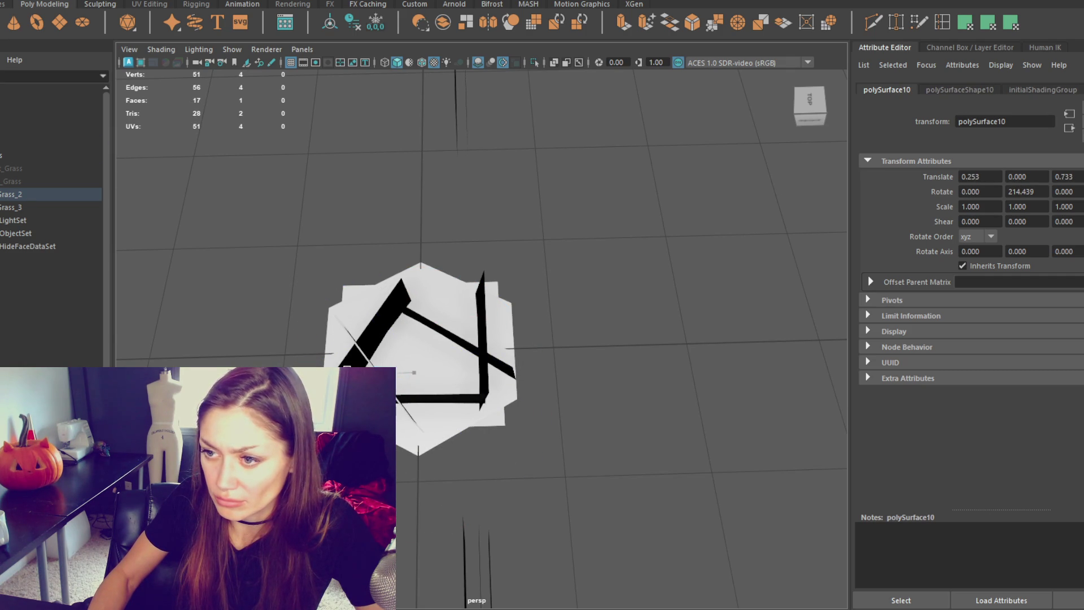
pyautogui.hotkey('ctrl', 'd')
pyautogui.press('e')
pyautogui.moveTo(439, 466); pyautogui.dragTo(418, 469)
pyautogui.press('w')
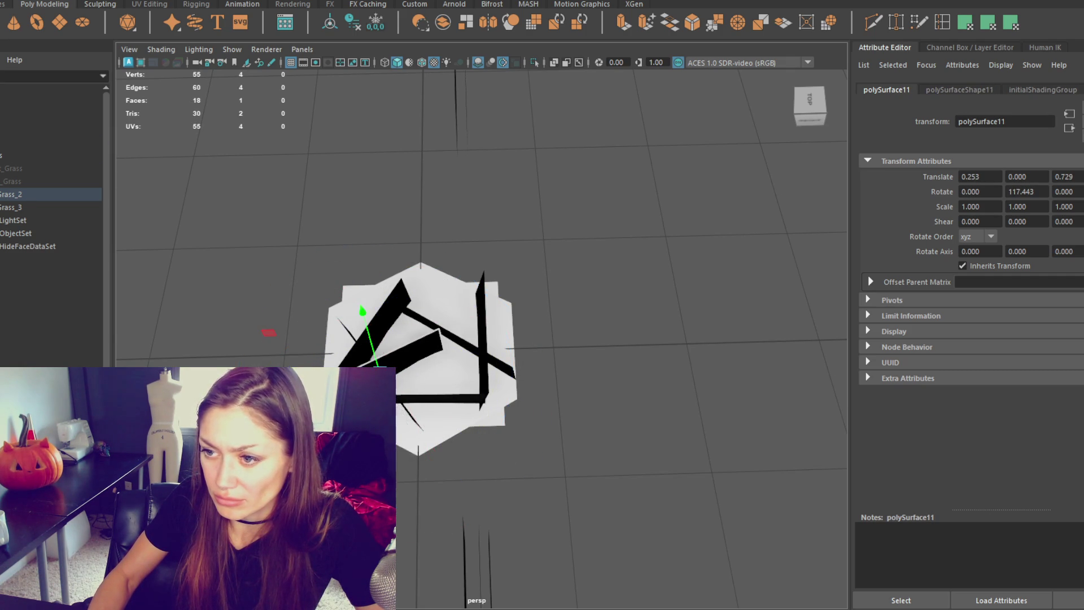
# Add another copy near the base centre, rotated to about 54° and shifted along X.
pyautogui.hotkey('ctrl', 'd')
pyautogui.moveTo(395, 372); pyautogui.dragTo(435, 375)
pyautogui.press('e')
pyautogui.moveTo(497, 413)
pyautogui.mouseDown()
pyautogui.moveTo(440, 431)
pyautogui.moveTo(410, 425)
pyautogui.mouseUp()
pyautogui.press('w')
pyautogui.moveTo(436, 388)
pyautogui.mouseDown()
pyautogui.moveTo(350, 351)
pyautogui.moveTo(593, 391)
pyautogui.mouseUp()
# Slide the polySurface7 blade left along X, then pick out polySurface6.
pyautogui.click(497, 395)
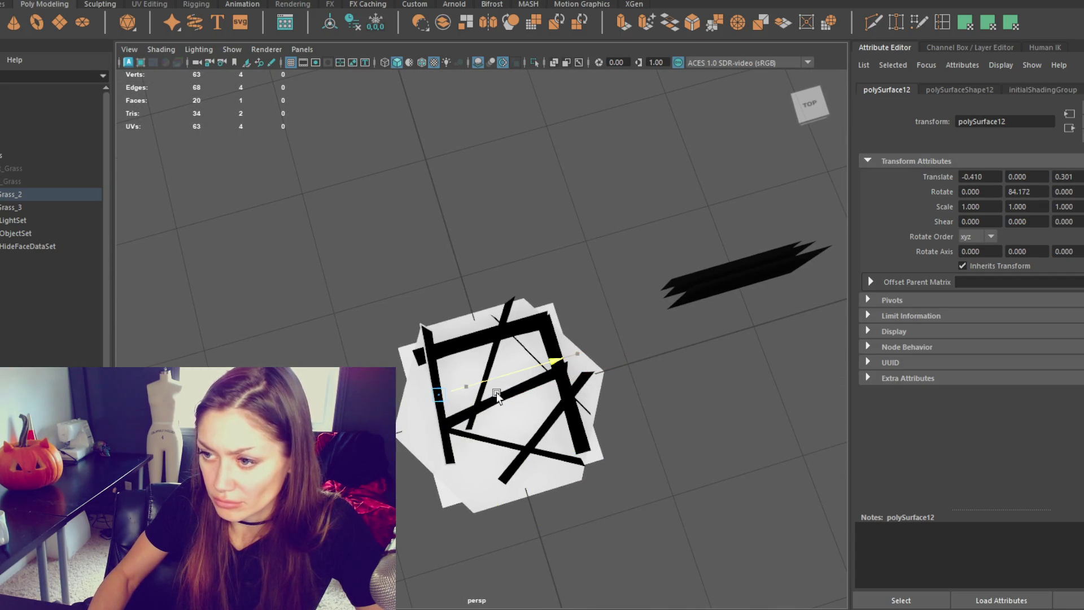
pyautogui.click(520, 449)
pyautogui.moveTo(561, 429); pyautogui.dragTo(539, 435)
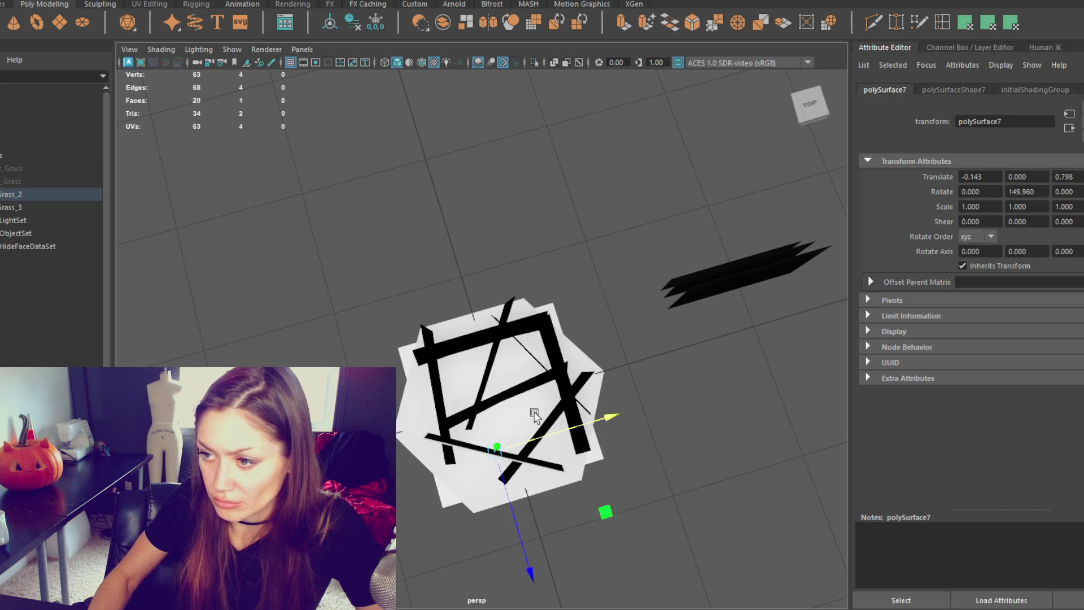
pyautogui.click(516, 401)
pyautogui.click(524, 386)
pyautogui.click(519, 376)
pyautogui.click(526, 354)
pyautogui.click(501, 342)
# Rotate polySurface6, then duplicate polySurface9 and move the new polySurface12 to the left.
pyautogui.press('e')
pyautogui.moveTo(501, 344); pyautogui.dragTo(509, 361)
pyautogui.press('w')
pyautogui.click(501, 346)
pyautogui.press('e')
pyautogui.press('w')
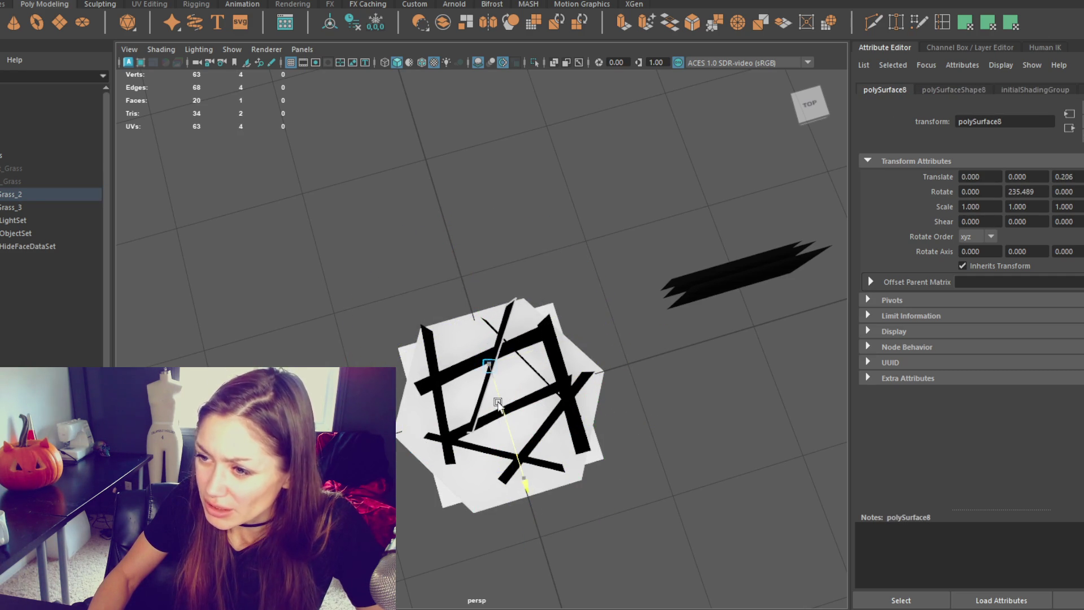
pyautogui.click(562, 376)
pyautogui.hotkey('ctrl', 'd')
pyautogui.moveTo(581, 380)
pyautogui.mouseDown()
pyautogui.moveTo(441, 395)
pyautogui.moveTo(494, 390)
pyautogui.mouseUp()
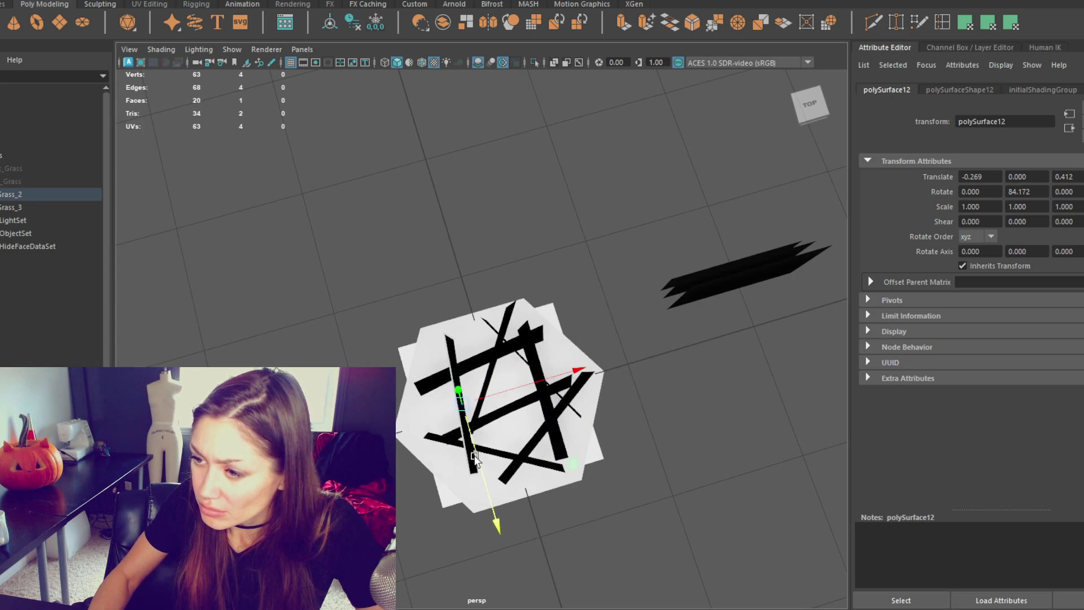
# Scale the eight blades up to 1.042 and combine them into a single mesh.
pyautogui.moveTo(347, 255)
pyautogui.mouseDown()
pyautogui.moveTo(598, 455)
pyautogui.moveTo(585, 449)
pyautogui.mouseUp()
pyautogui.press('r')
pyautogui.moveTo(491, 368); pyautogui.dragTo(499, 377)
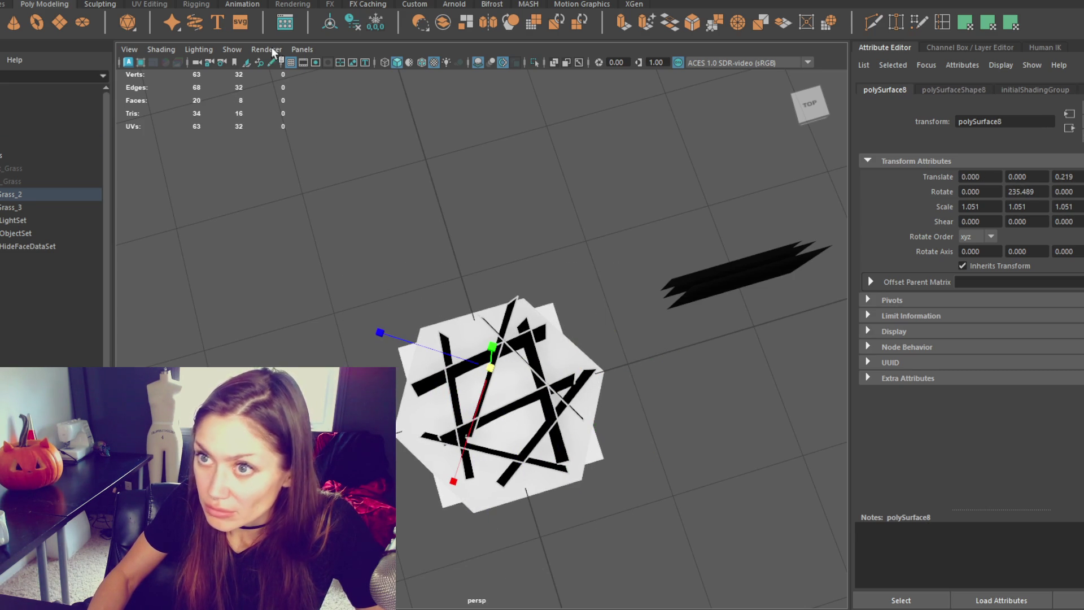
pyautogui.click(339, 19)
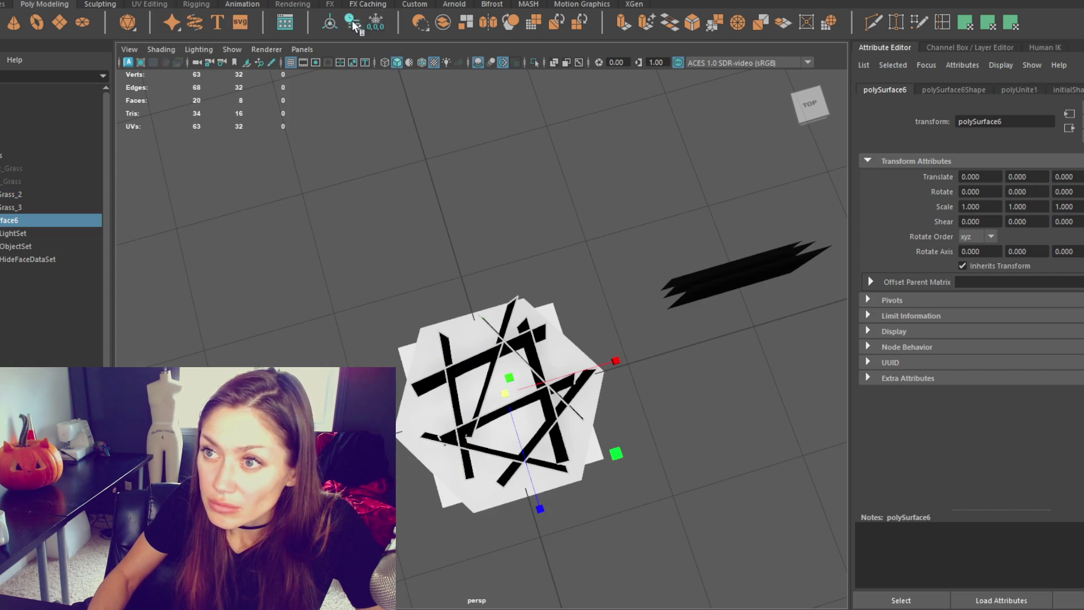
pyautogui.moveTo(383, 266)
pyautogui.keyDown('alt'); pyautogui.mouseDown()
pyautogui.moveTo(354, 195)
pyautogui.moveTo(368, 198)
pyautogui.mouseUp(); pyautogui.keyUp('alt')
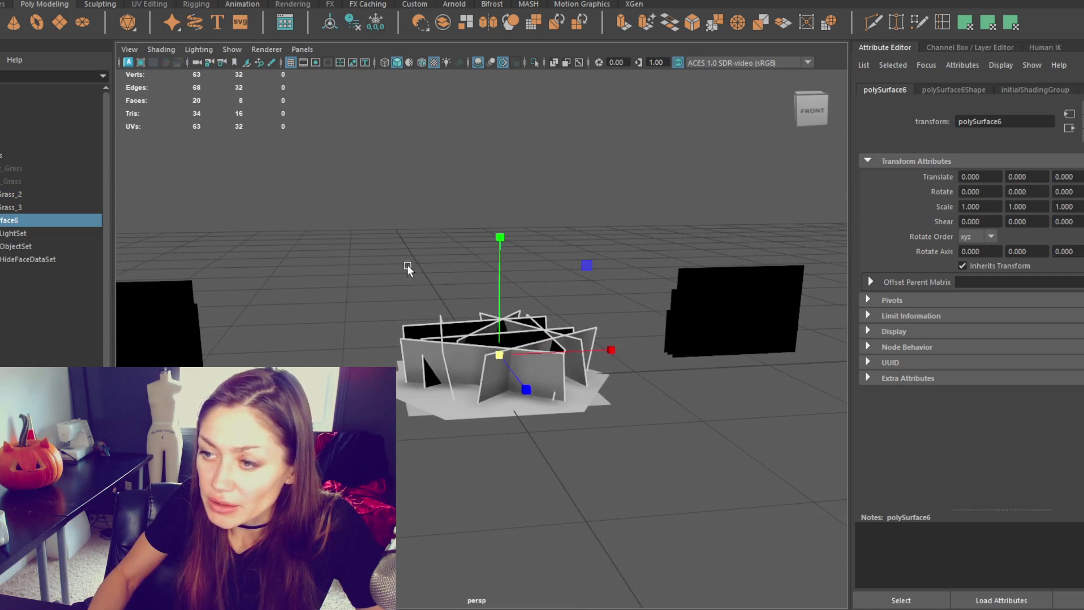
pyautogui.rightClick(427, 241)
pyautogui.click(478, 330)
pyautogui.click(504, 341)
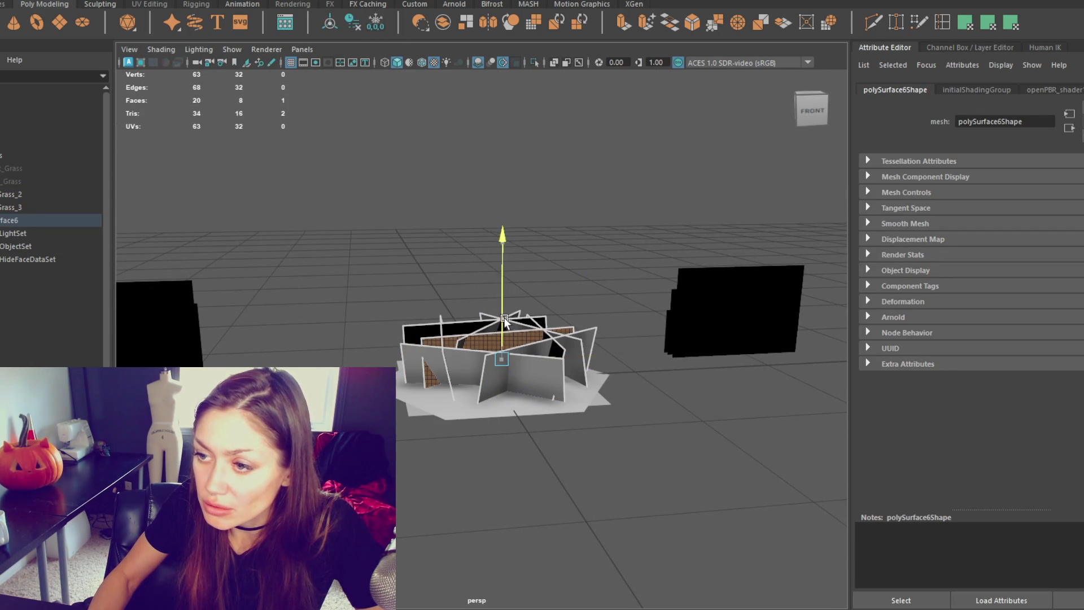
pyautogui.click(521, 320)
pyautogui.click(529, 305)
pyautogui.click(469, 311)
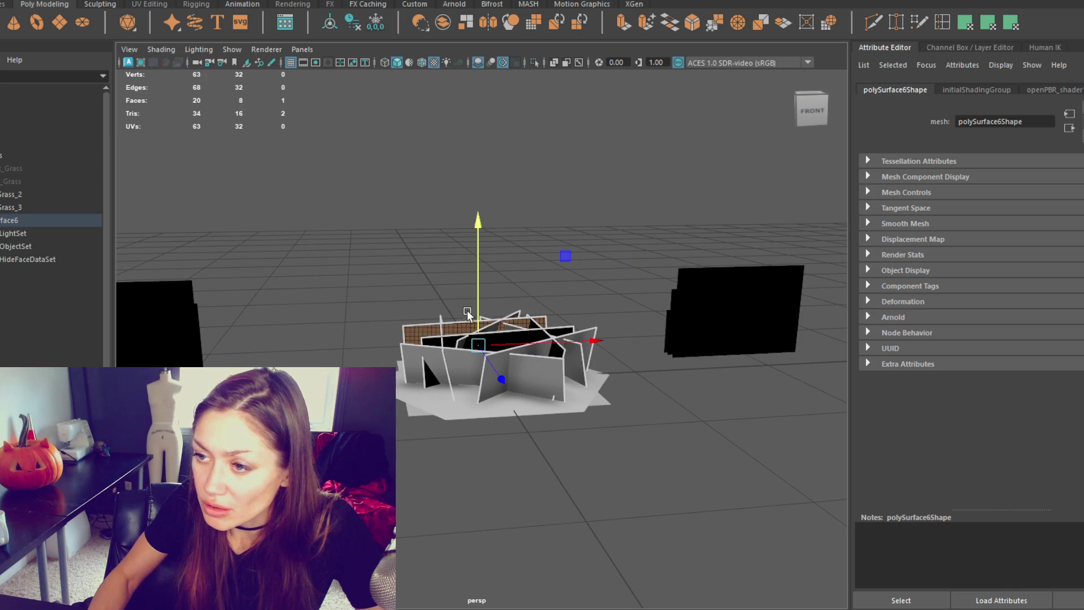
pyautogui.click(478, 309)
pyautogui.click(581, 329)
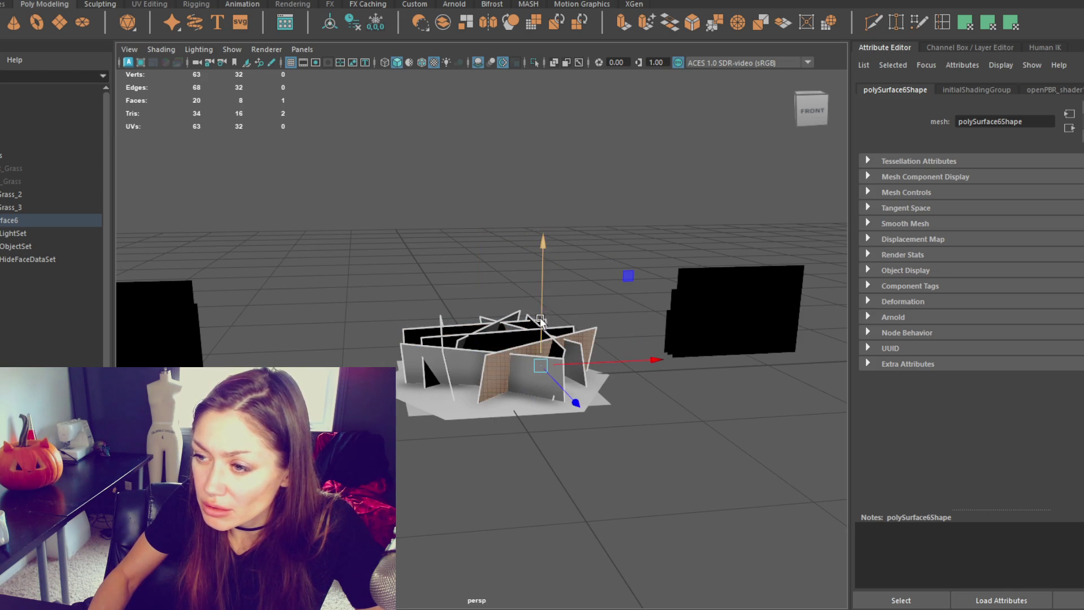
pyautogui.click(540, 327)
pyautogui.click(538, 340)
pyautogui.click(519, 342)
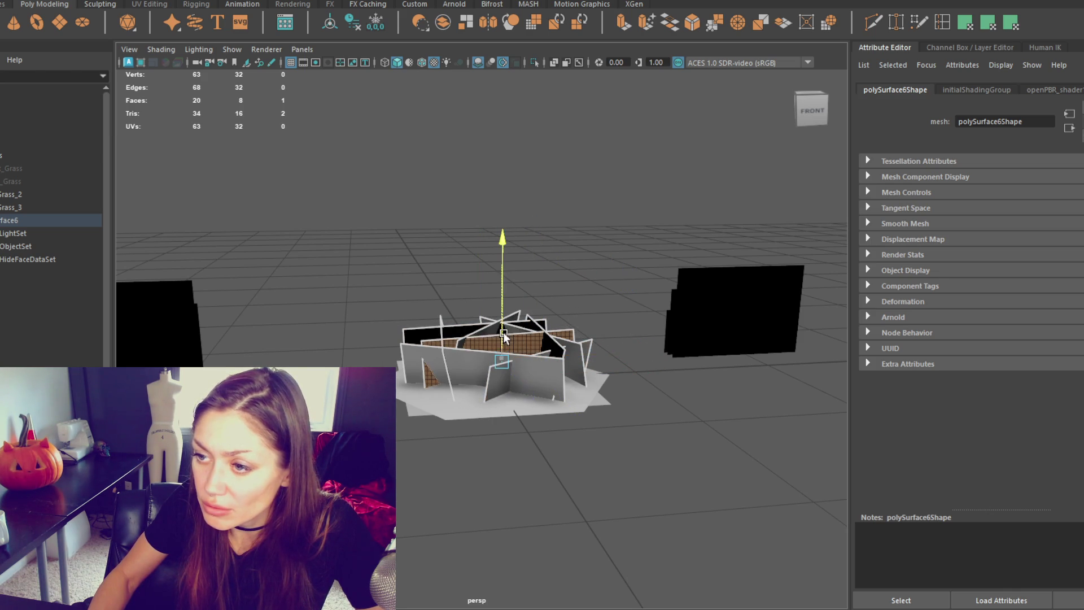
pyautogui.click(21, 207)
pyautogui.click(153, 282)
pyautogui.moveTo(266, 288)
pyautogui.keyDown('alt'); pyautogui.mouseDown()
pyautogui.moveTo(206, 316)
pyautogui.moveTo(358, 286)
pyautogui.moveTo(423, 293)
pyautogui.mouseUp(); pyautogui.keyUp('alt')
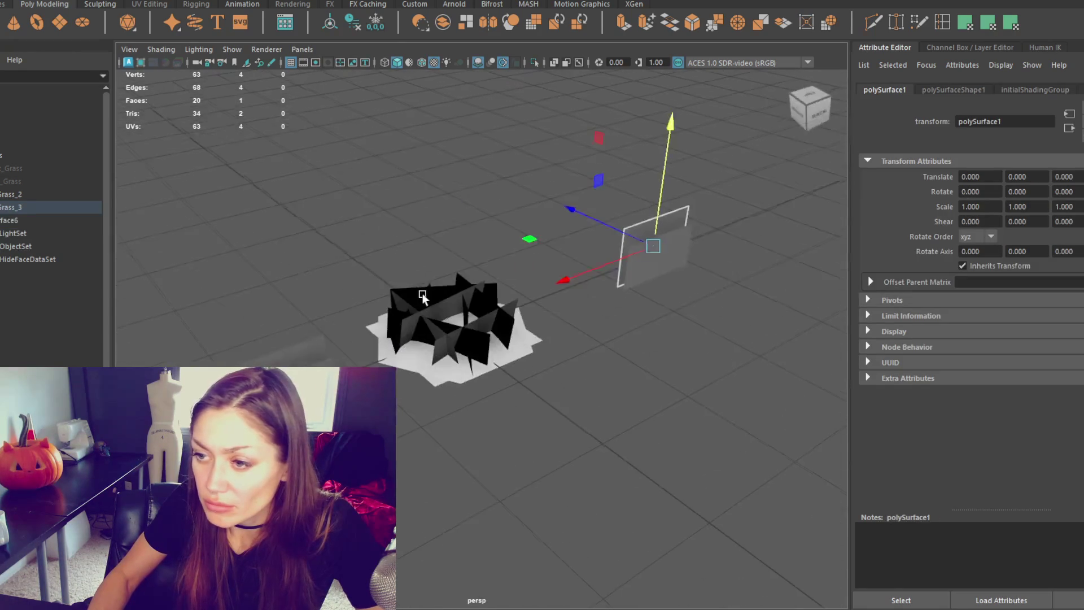
# Move another card plane into the grass ring, adjust its height and freeze its transforms.
pyautogui.click(651, 273)
pyautogui.moveTo(634, 274)
pyautogui.mouseDown()
pyautogui.moveTo(489, 303)
pyautogui.moveTo(527, 287)
pyautogui.moveTo(546, 310)
pyautogui.moveTo(535, 301)
pyautogui.mouseUp()
pyautogui.press('e')
pyautogui.press('w')
pyautogui.moveTo(476, 279); pyautogui.dragTo(475, 284)
pyautogui.click(375, 23)
# Duplicate the card, turn the copy around its vertical axis and shift it back along Z.
pyautogui.hotkey('ctrl', 'd')
pyautogui.press('e')
pyautogui.moveTo(519, 387)
pyautogui.mouseDown()
pyautogui.moveTo(440, 399)
pyautogui.moveTo(452, 395)
pyautogui.mouseUp()
pyautogui.press('w')
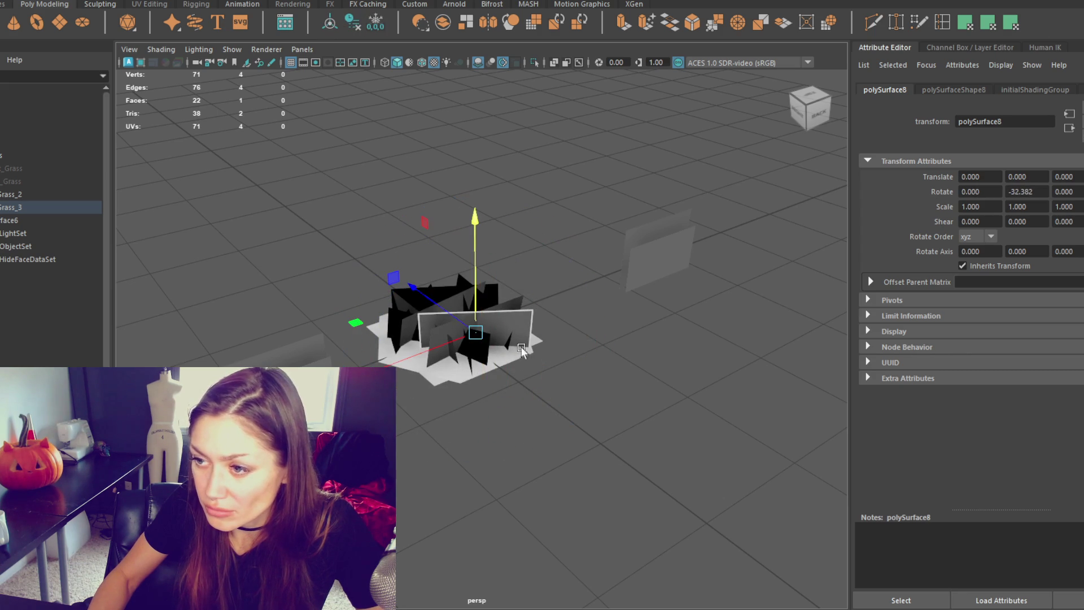
pyautogui.moveTo(458, 317)
pyautogui.mouseDown()
pyautogui.moveTo(432, 317)
pyautogui.moveTo(463, 353)
pyautogui.moveTo(477, 314)
pyautogui.moveTo(481, 331)
pyautogui.moveTo(446, 329)
pyautogui.moveTo(384, 365)
pyautogui.moveTo(398, 398)
pyautogui.moveTo(515, 385)
pyautogui.mouseUp()
# Enlarge the neighbouring cards polySurface7 and polySurface8 slightly.
pyautogui.click(477, 314)
pyautogui.press('r')
pyautogui.click(449, 313)
# Make two more rotated duplicates of the card and slide the latest along X into the clump.
pyautogui.hotkey('ctrl', 'd')
pyautogui.press('e')
pyautogui.hotkey('ctrl', 'd')
pyautogui.press('e')
pyautogui.press('w')
pyautogui.moveTo(364, 379)
pyautogui.mouseDown()
pyautogui.moveTo(384, 361)
pyautogui.moveTo(467, 387)
pyautogui.mouseUp()
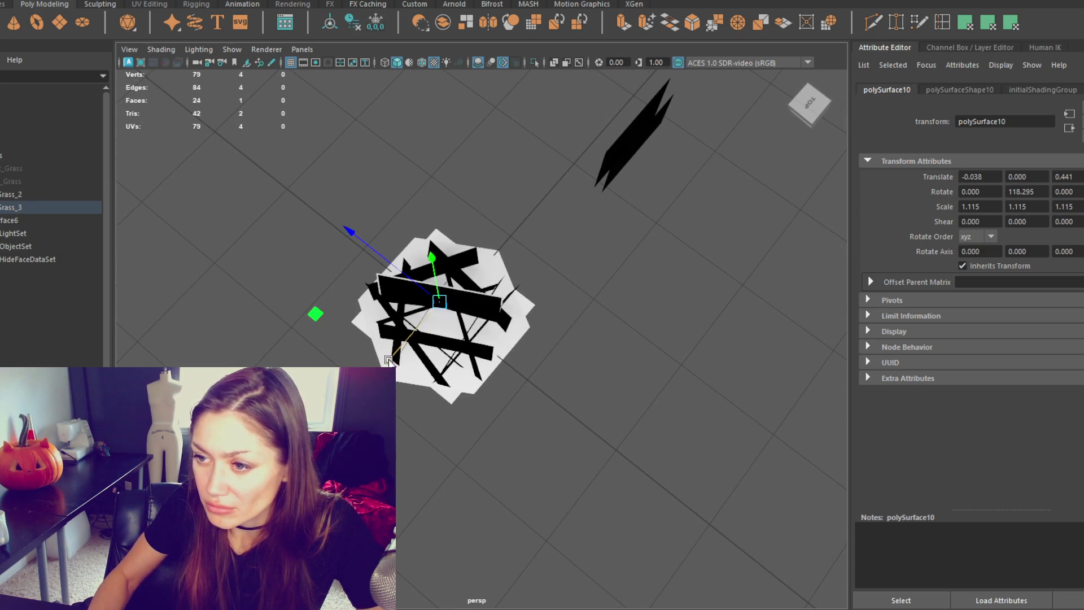
pyautogui.moveTo(388, 360); pyautogui.dragTo(403, 355)
# Move the thin sliver card into the clump, scale it up and turn it about its vertical axis.
pyautogui.click(639, 114)
pyautogui.moveTo(681, 164)
pyautogui.keyDown('alt'); pyautogui.mouseDown()
pyautogui.moveTo(644, 237)
pyautogui.moveTo(410, 311)
pyautogui.moveTo(419, 232)
pyautogui.mouseUp(); pyautogui.keyUp('alt')
pyautogui.press('r')
pyautogui.press('e')
pyautogui.moveTo(473, 272); pyautogui.dragTo(429, 158)
pyautogui.hotkey('ctrl', 'z')
pyautogui.moveTo(477, 432)
pyautogui.mouseDown()
pyautogui.moveTo(456, 399)
pyautogui.moveTo(398, 410)
pyautogui.moveTo(537, 394)
pyautogui.moveTo(541, 404)
pyautogui.mouseUp()
# Duplicate the sliver card several times, placing copies toward the front-left and left of the clump.
pyautogui.hotkey('ctrl', 'd')
pyautogui.press('w')
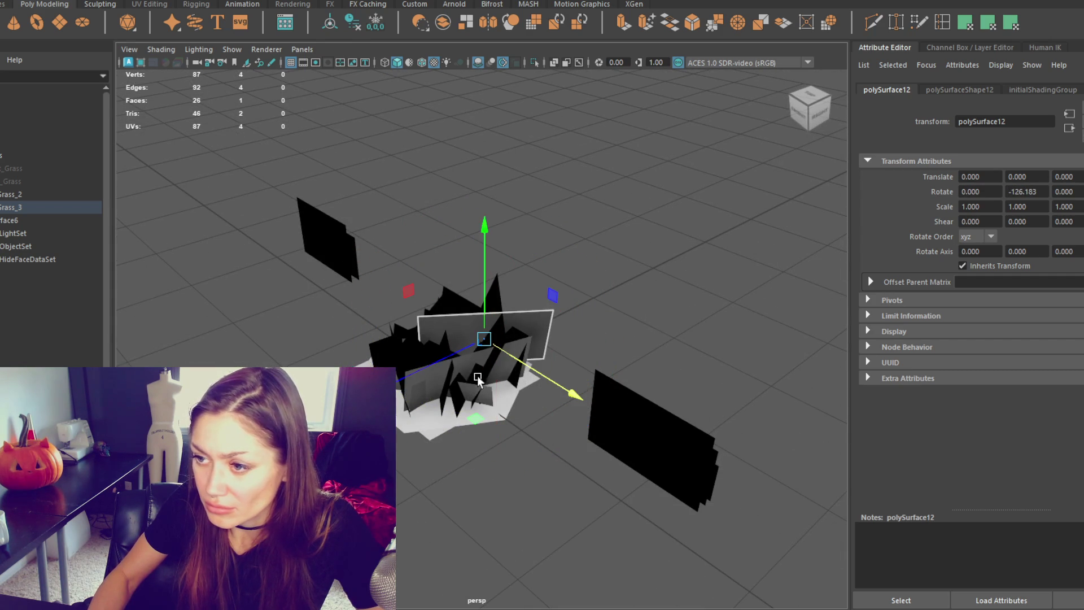
pyautogui.moveTo(452, 378)
pyautogui.mouseDown()
pyautogui.moveTo(406, 395)
pyautogui.moveTo(475, 418)
pyautogui.moveTo(553, 418)
pyautogui.moveTo(599, 441)
pyautogui.mouseUp()
pyautogui.hotkey('ctrl', 'd')
pyautogui.press('e')
pyautogui.hotkey('ctrl', 'd')
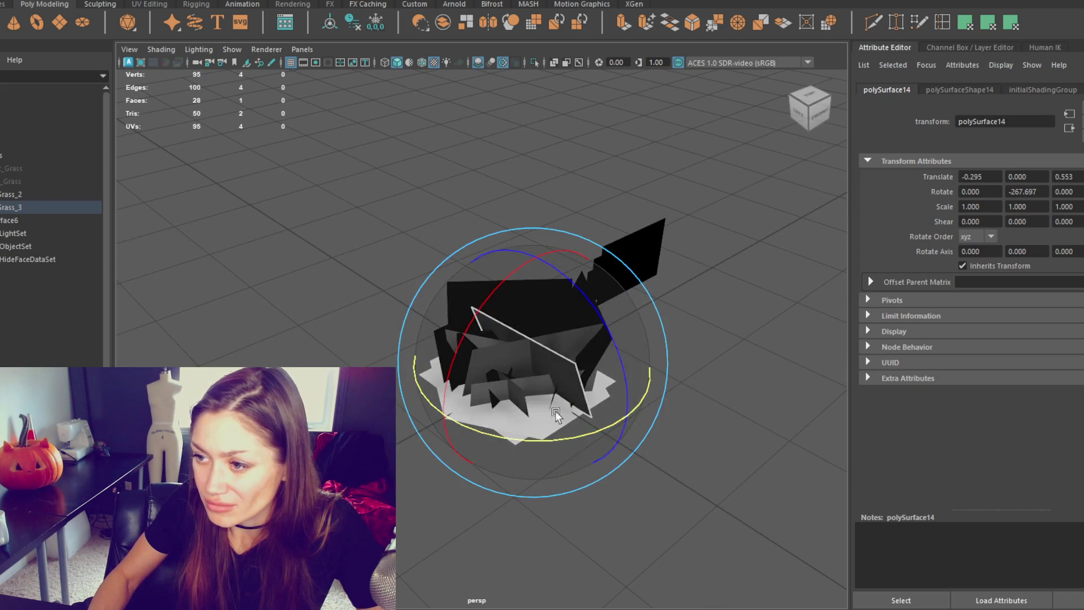
pyautogui.press('w')
pyautogui.moveTo(505, 353); pyautogui.dragTo(525, 348)
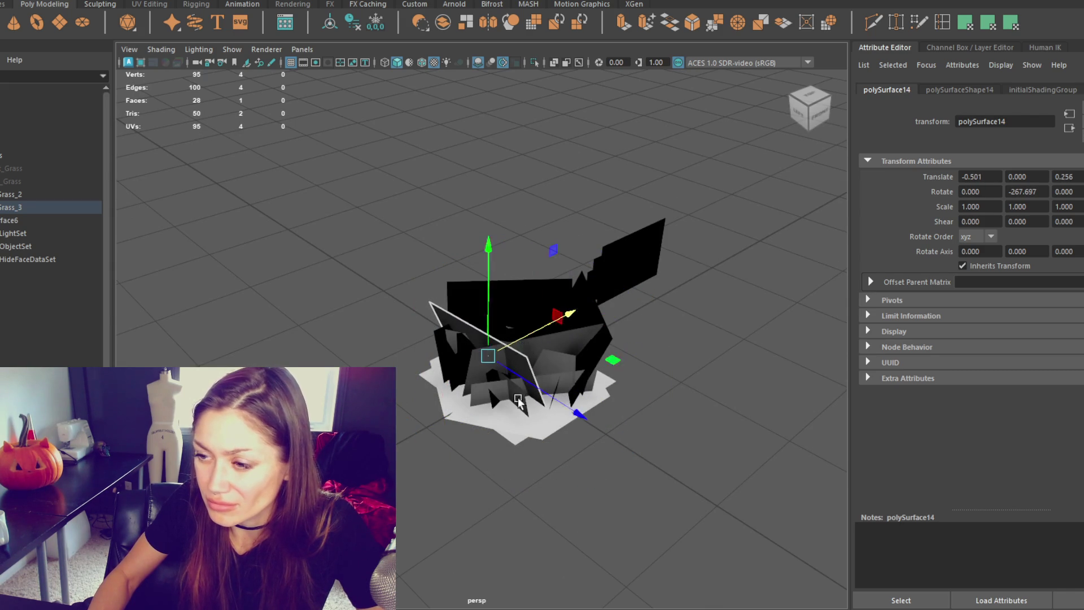
# Turn the latest copy to a new angle, pull it along Z, and nudge polySurface12 along X.
pyautogui.press('e')
pyautogui.moveTo(477, 445)
pyautogui.mouseDown()
pyautogui.moveTo(601, 436)
pyautogui.moveTo(570, 375)
pyautogui.moveTo(514, 395)
pyautogui.moveTo(507, 356)
pyautogui.mouseUp()
pyautogui.press('w')
pyautogui.moveTo(582, 296)
pyautogui.mouseDown()
pyautogui.moveTo(565, 305)
pyautogui.moveTo(608, 379)
pyautogui.moveTo(483, 310)
pyautogui.mouseUp()
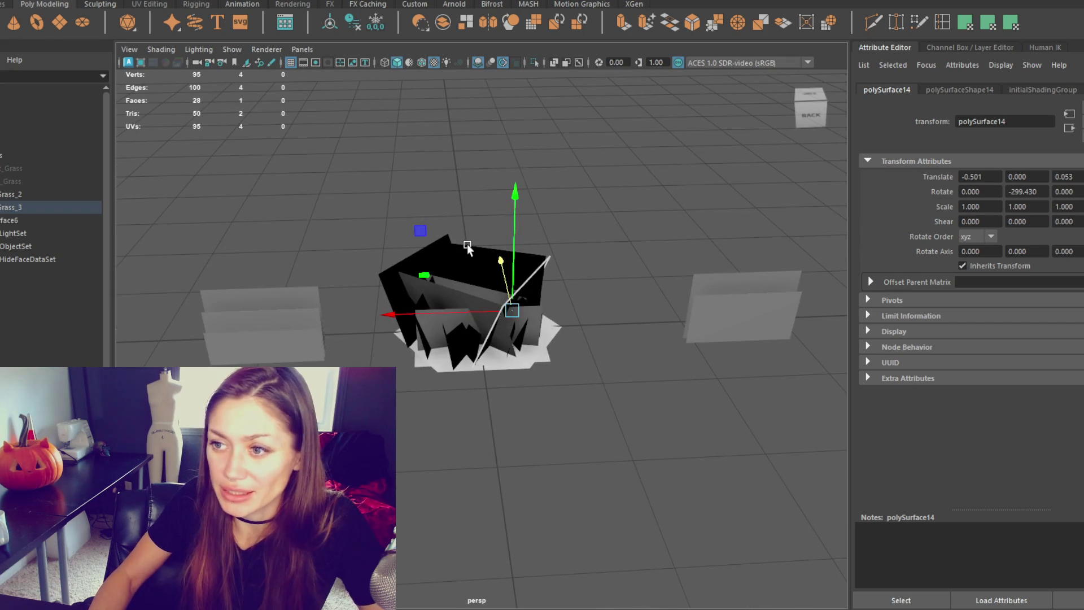
pyautogui.click(415, 281)
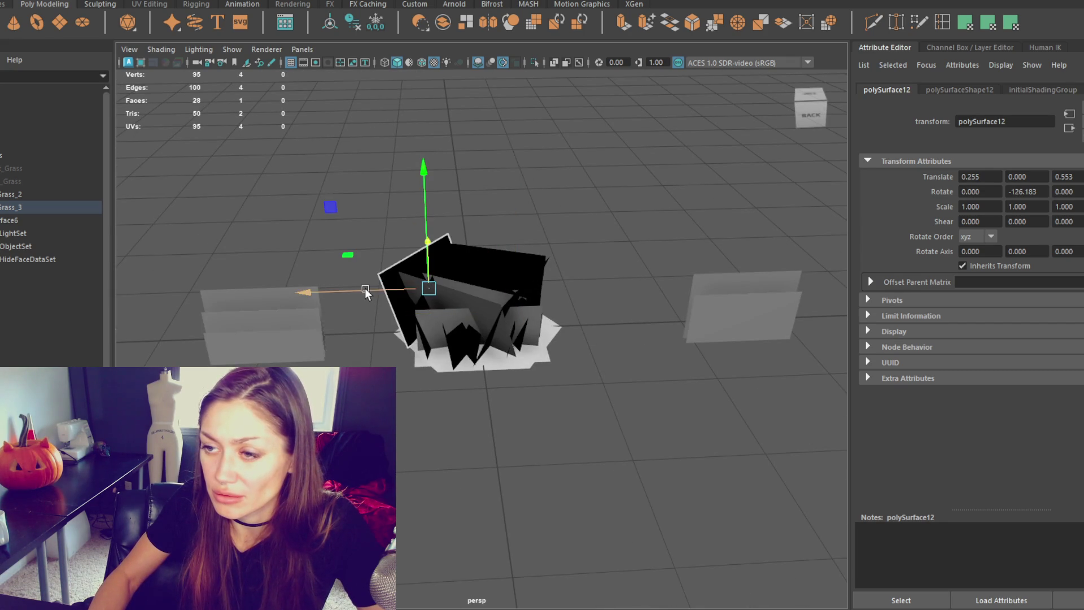
pyautogui.moveTo(365, 288); pyautogui.dragTo(374, 288)
# Combine all the grass cards into one mesh and rename it Grass_Med.
pyautogui.moveTo(576, 213)
pyautogui.mouseDown()
pyautogui.moveTo(422, 374)
pyautogui.moveTo(429, 390)
pyautogui.mouseUp()
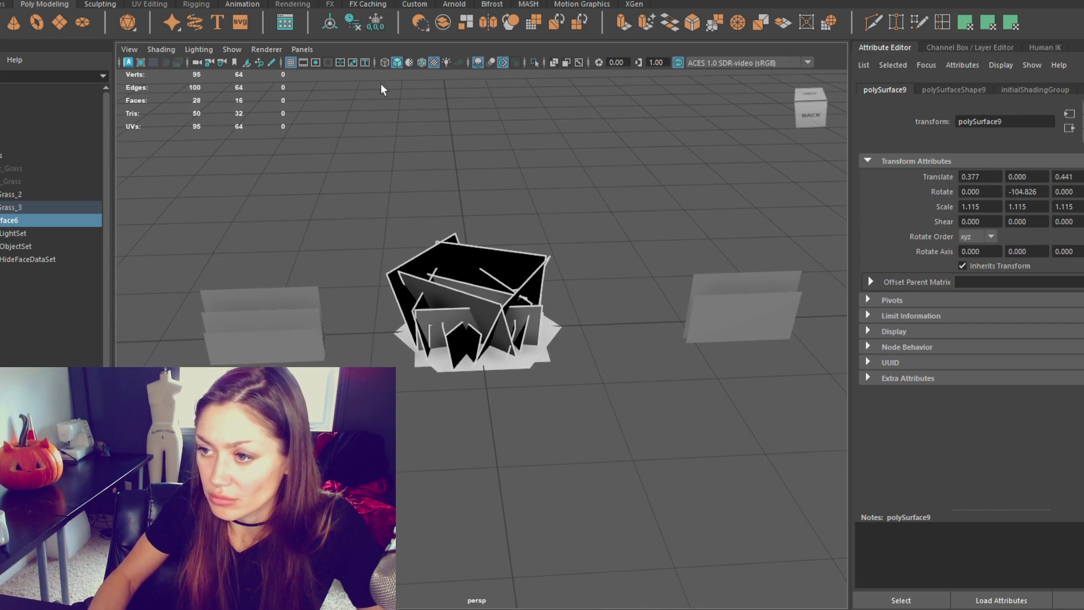
pyautogui.click(153, 2)
pyautogui.click(169, 18)
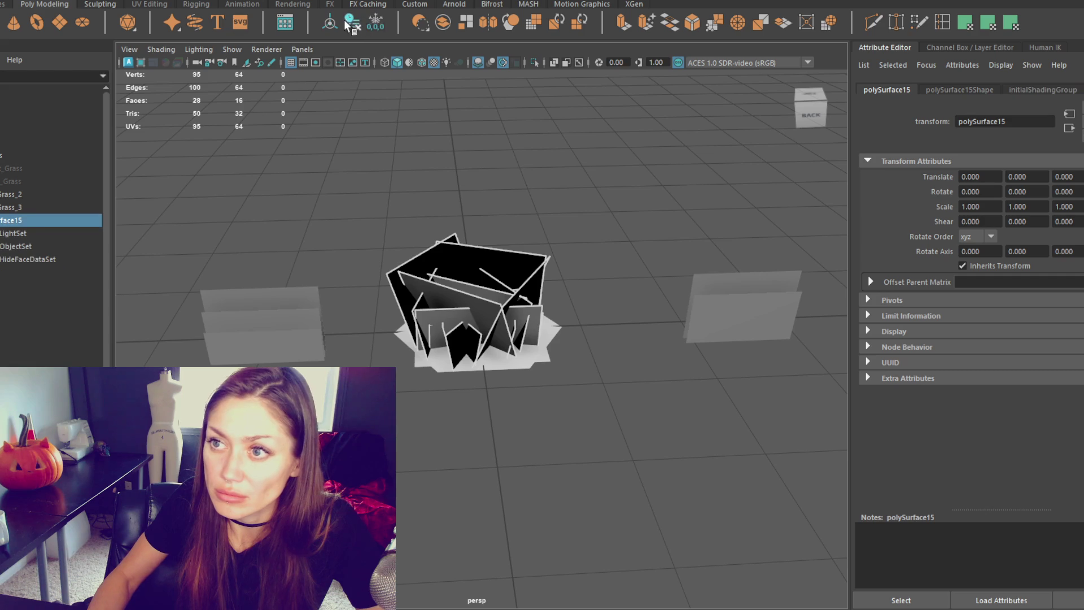
pyautogui.doubleClick(32, 221)
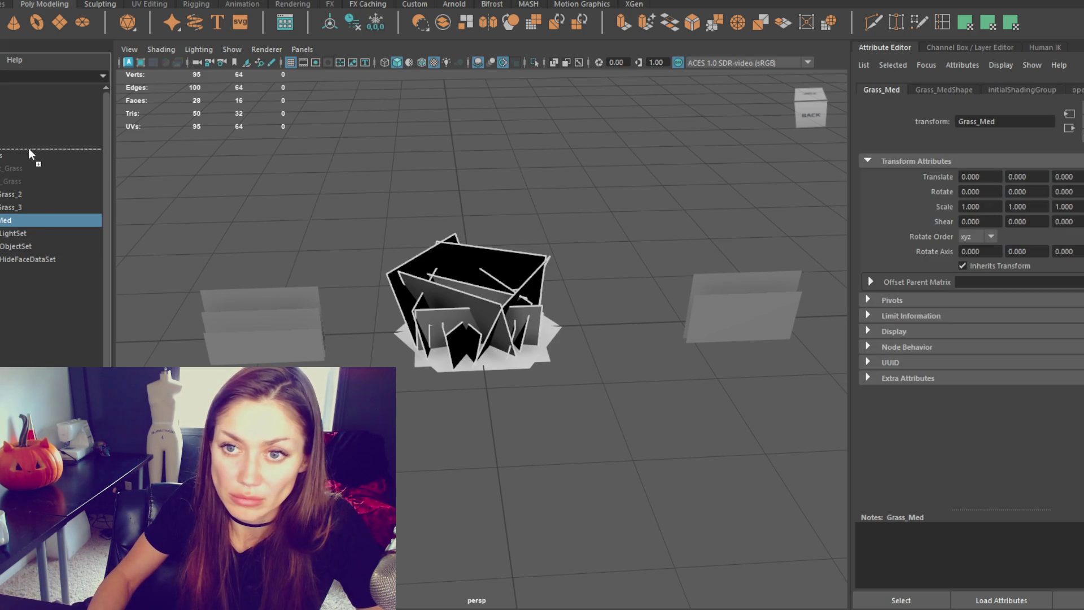
pyautogui.press('Return')
# Select the top Foliage group and bring up its context menu.
pyautogui.click(25, 154)
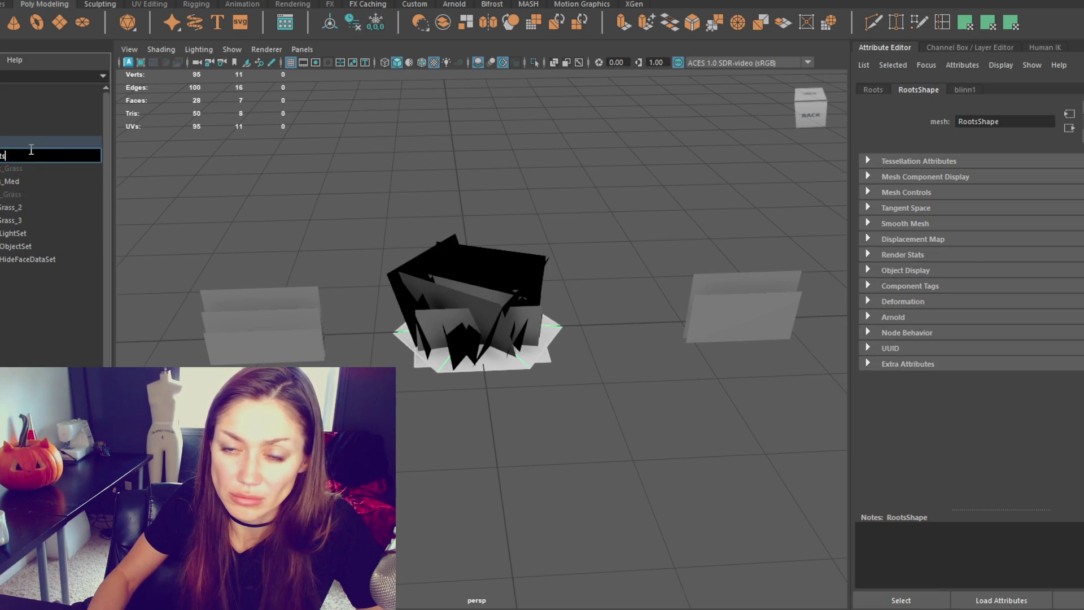
pyautogui.click(43, 141)
pyautogui.rightClick(43, 141)
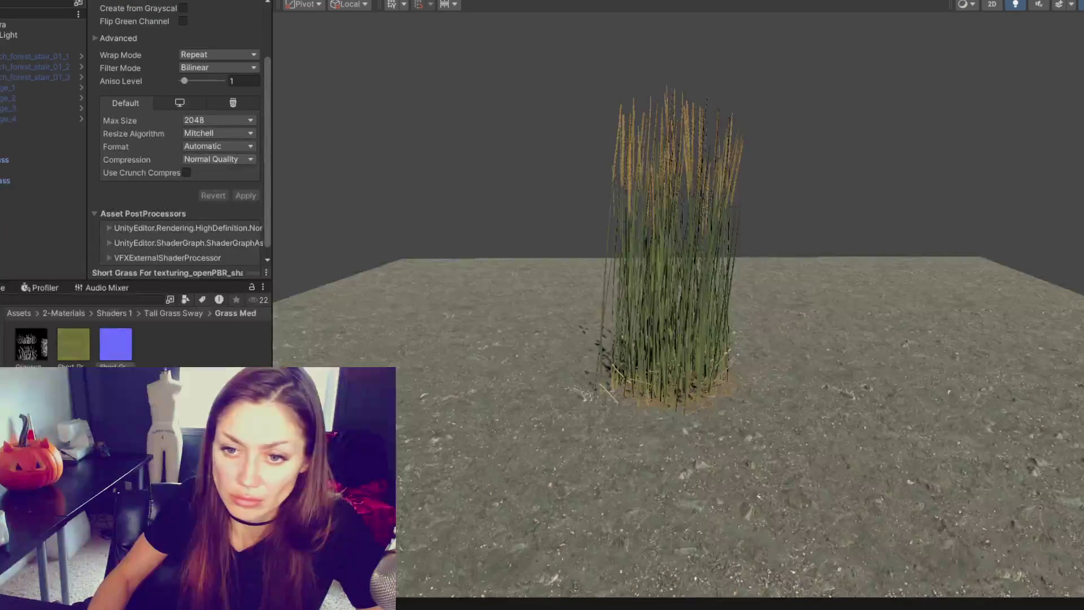
# Browse from Shaders 1 up to Assets and into the folder holding the grass model.
pyautogui.click(114, 313)
pyautogui.click(63, 313)
pyautogui.click(19, 313)
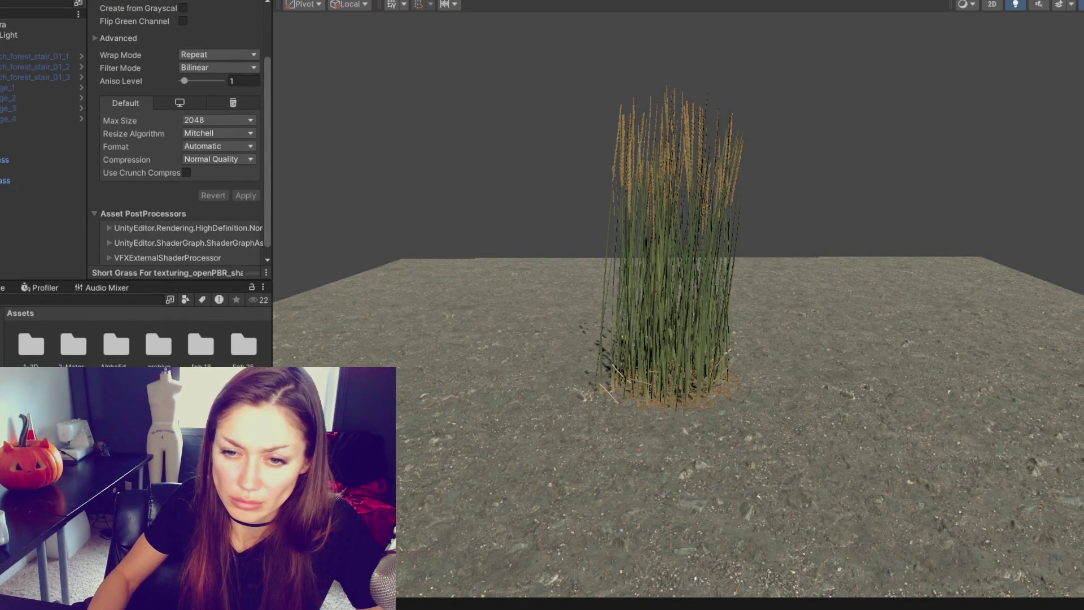
pyautogui.doubleClick(243, 344)
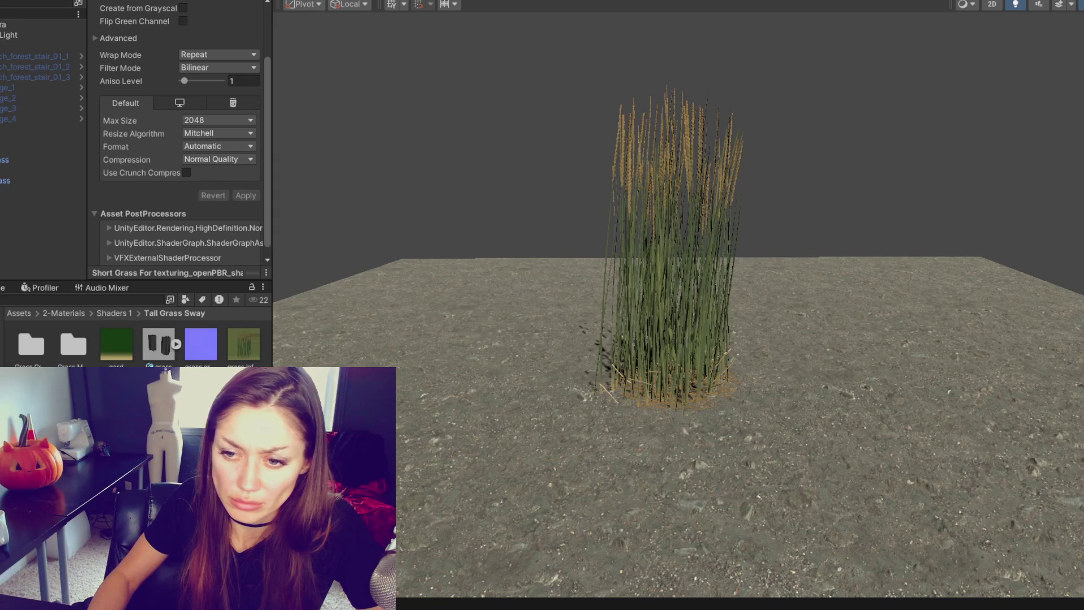
# Open the Grass 2 model, then enter the Grass Med folder and bring up its Create menu.
pyautogui.rightClick(120, 74)
pyautogui.click(208, 109)
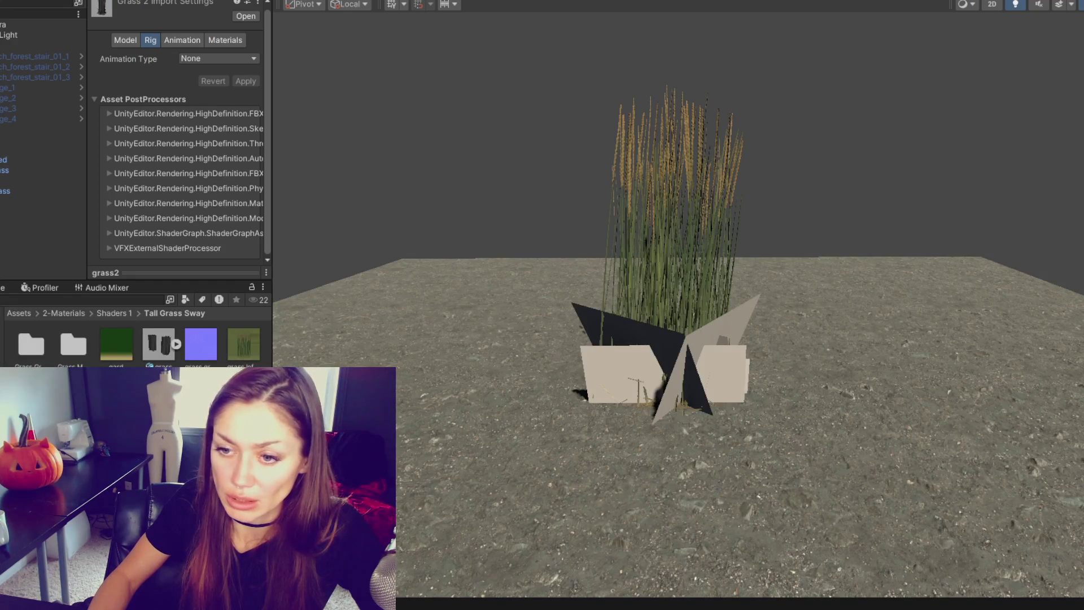
pyautogui.doubleClick(73, 345)
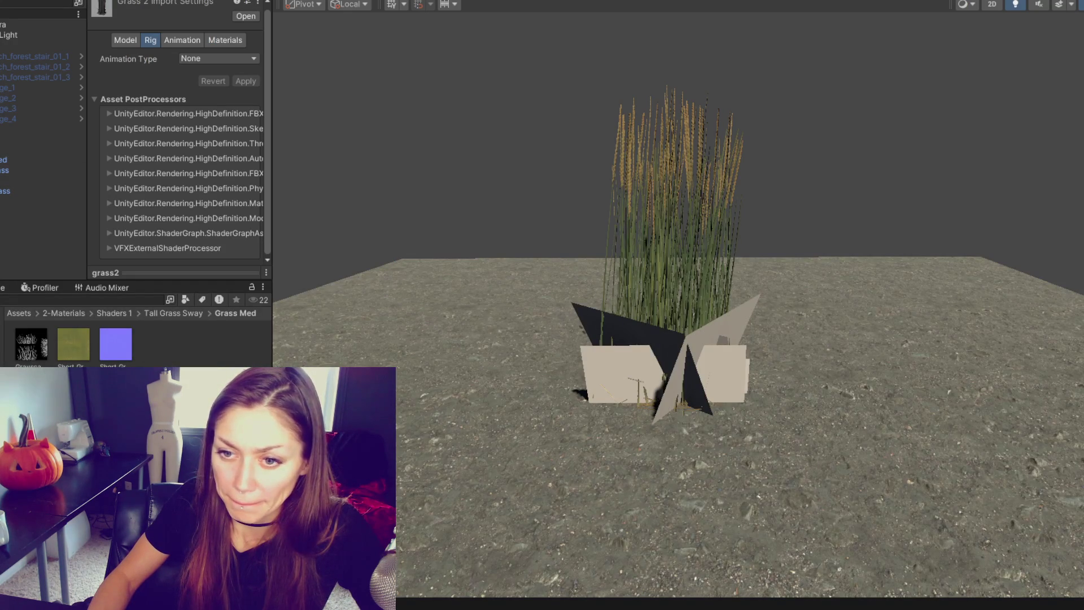
pyautogui.rightClick(83, 364)
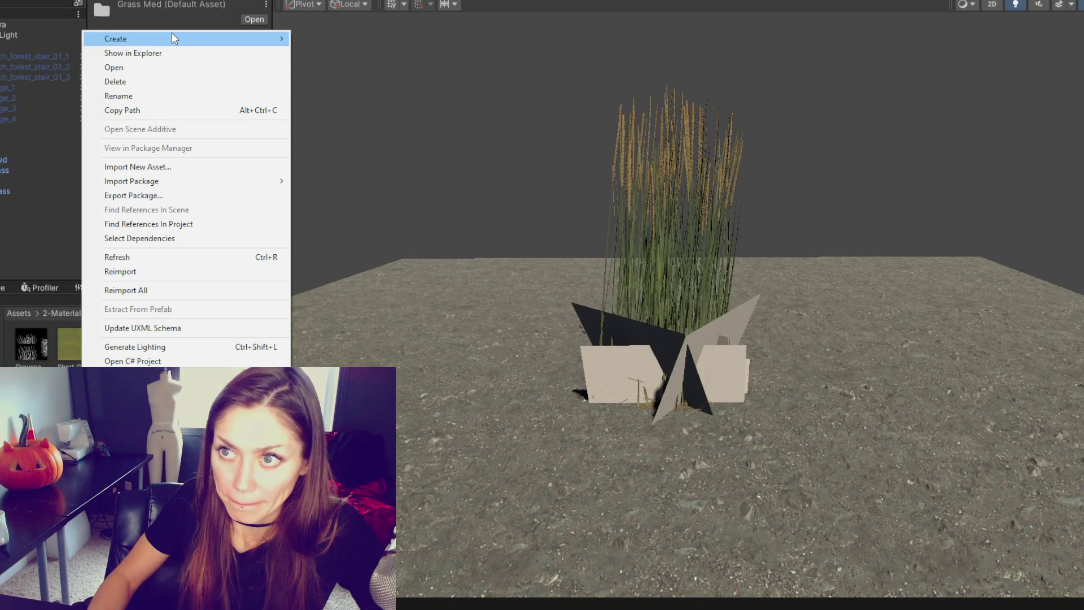
# Create a new HDRP/Lit material in the Grass Med folder named 'Grass Med'.
pyautogui.moveTo(172, 37)
pyautogui.click(381, 269)
pyautogui.press('BackSpace')
pyautogui.press('BackSpace')
pyautogui.press('BackSpace')
pyautogui.write('Grass Med')
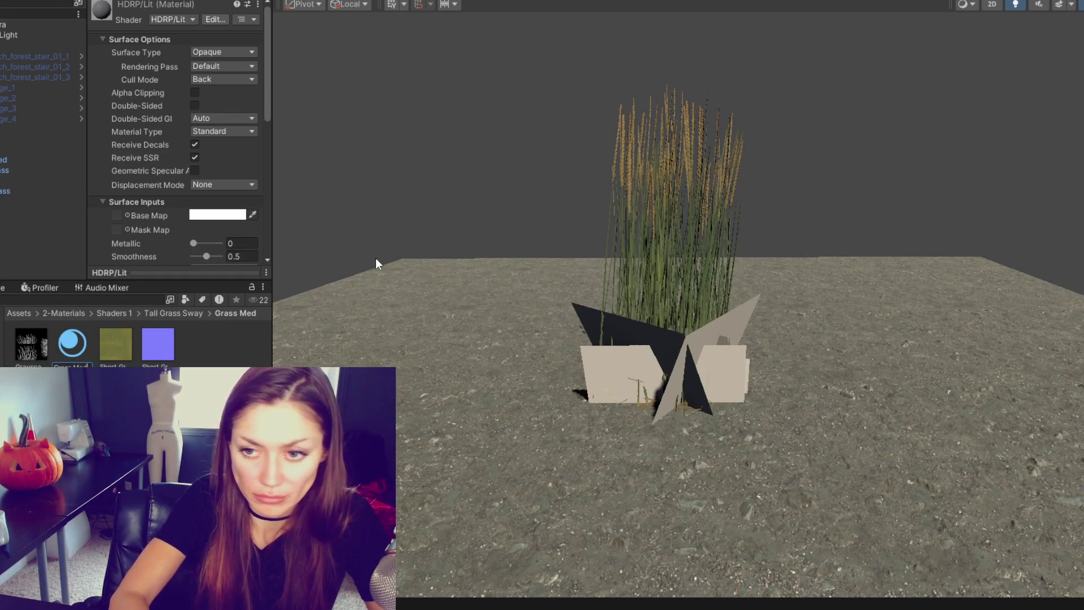
pyautogui.press('Return')
# Apply Grass Med to the grass cards, assign the grass texture as Base Map, and set Smoothness to 0.
pyautogui.moveTo(34, 353); pyautogui.dragTo(728, 348)
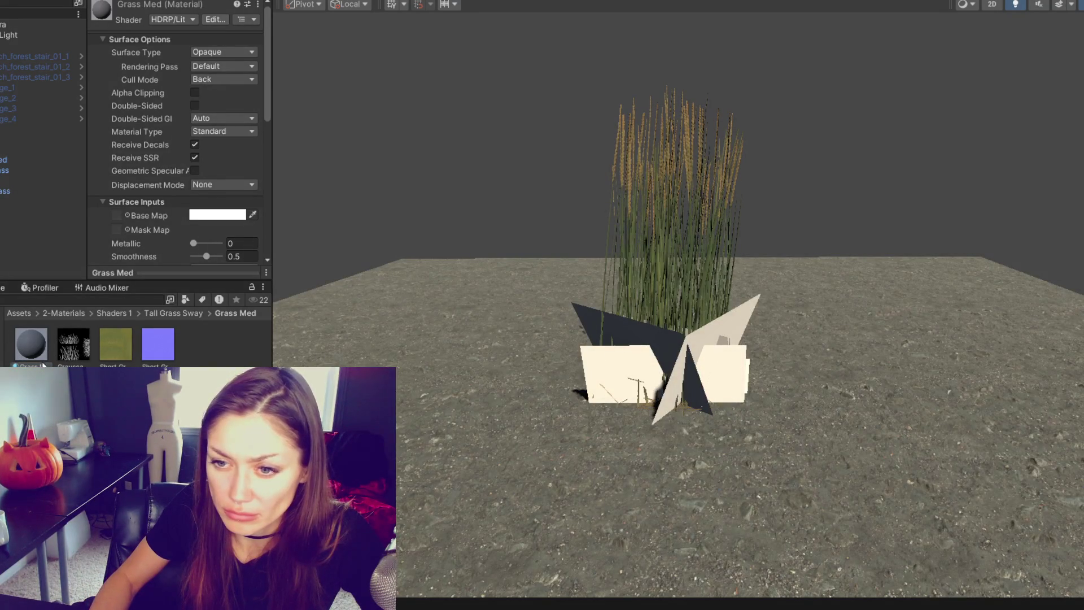
pyautogui.scroll(-3, 158, 235)
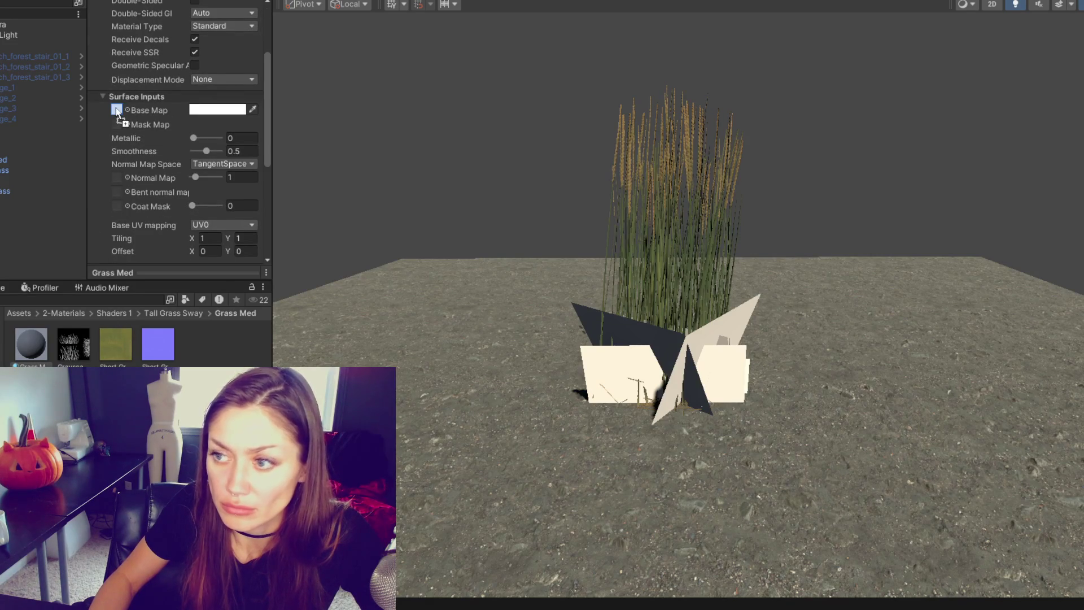
pyautogui.moveTo(117, 109); pyautogui.dragTo(117, 110)
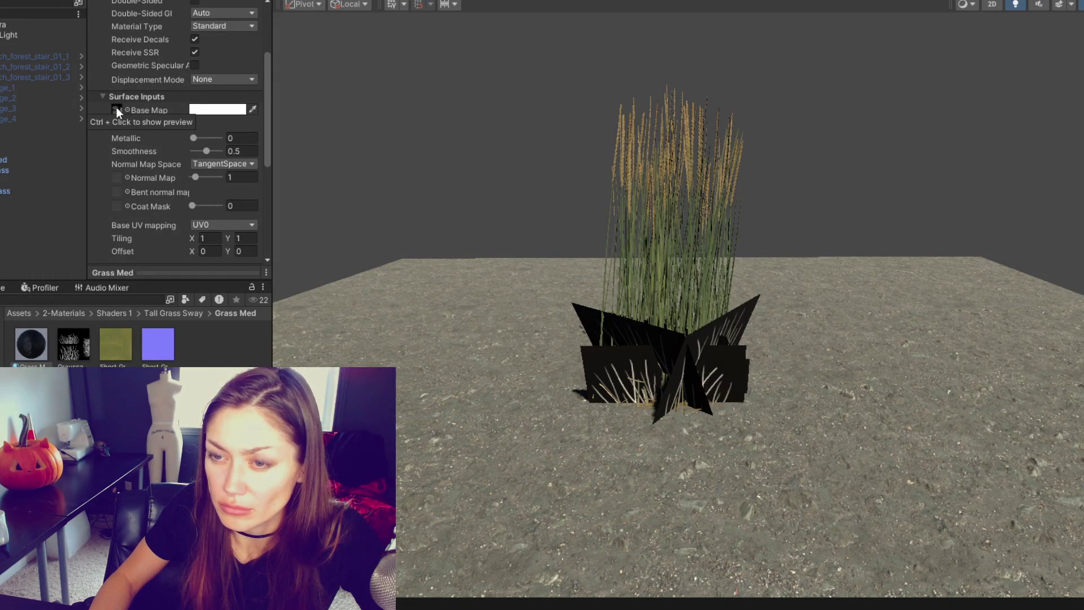
pyautogui.click(71, 349)
pyautogui.scroll(1, 237, 7)
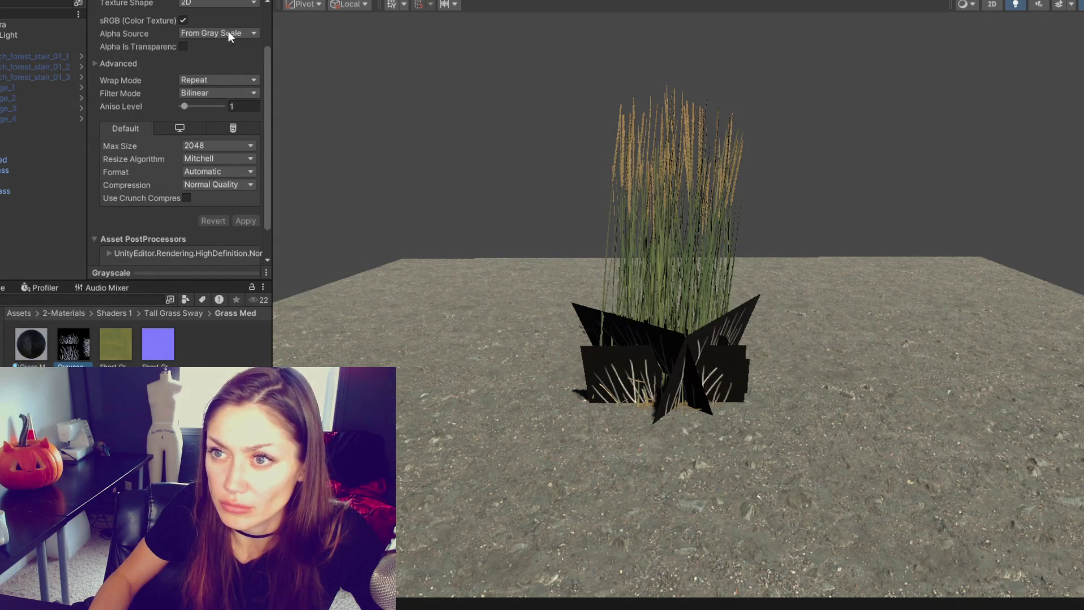
pyautogui.click(36, 358)
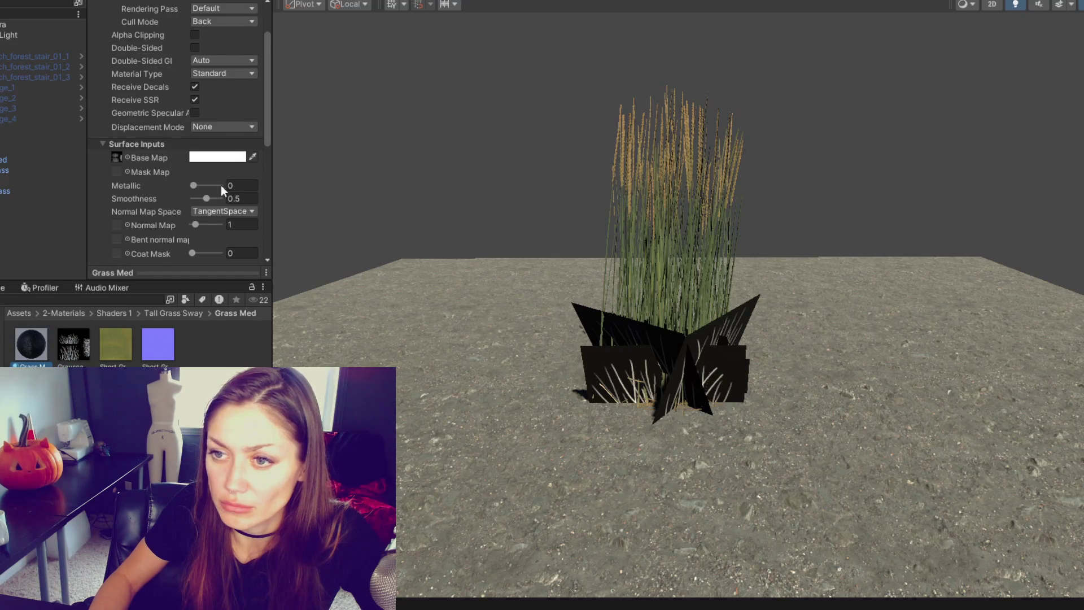
pyautogui.moveTo(206, 198); pyautogui.dragTo(173, 208)
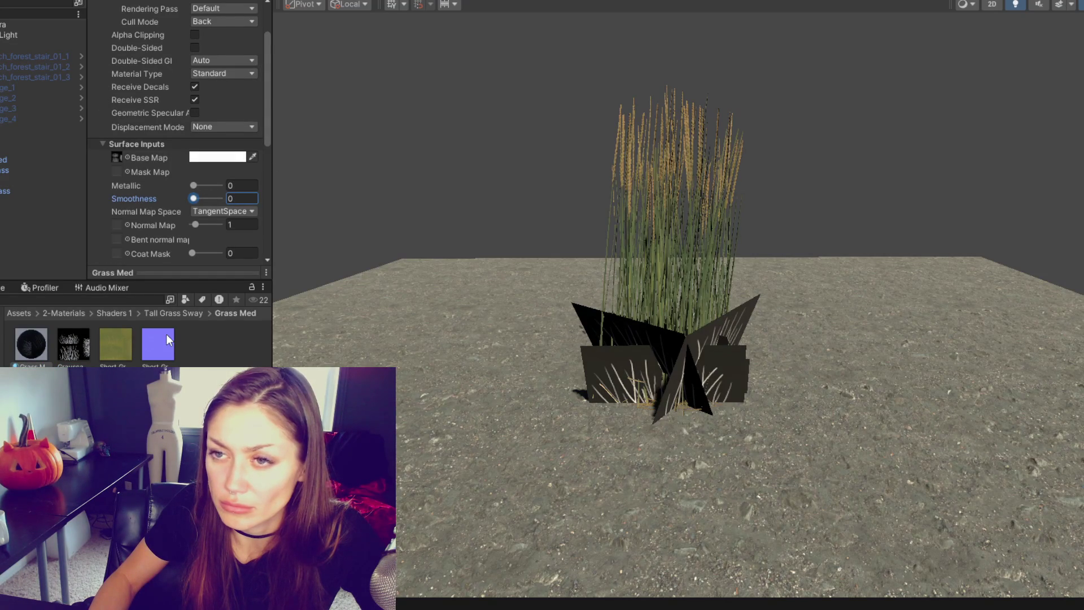
# Enable Alpha Is Transparency on the Grayscale texture and apply the import change.
pyautogui.click(74, 345)
pyautogui.click(149, 48)
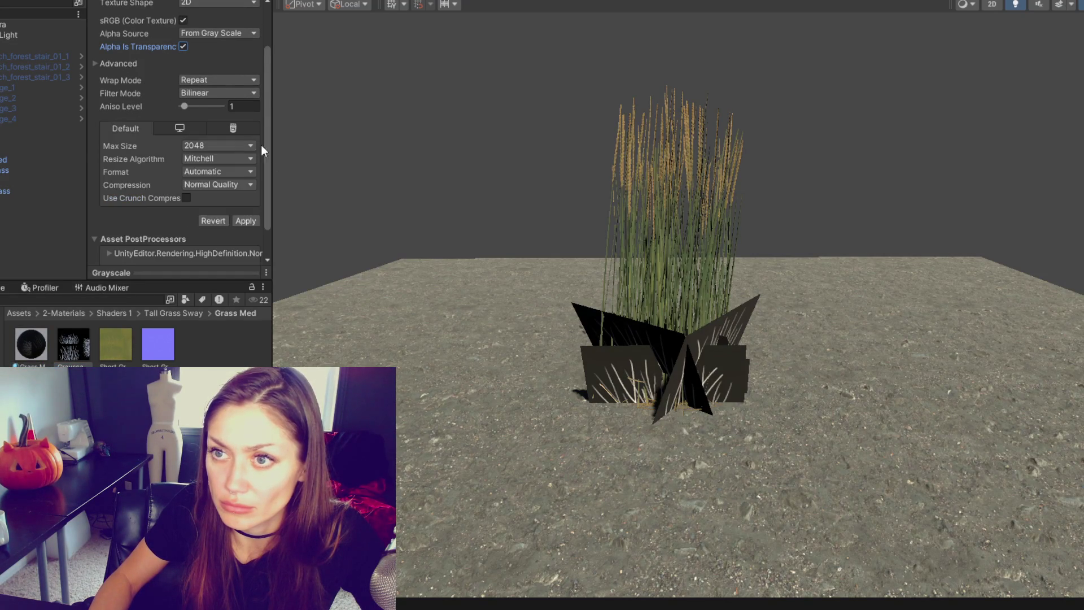
pyautogui.click(250, 221)
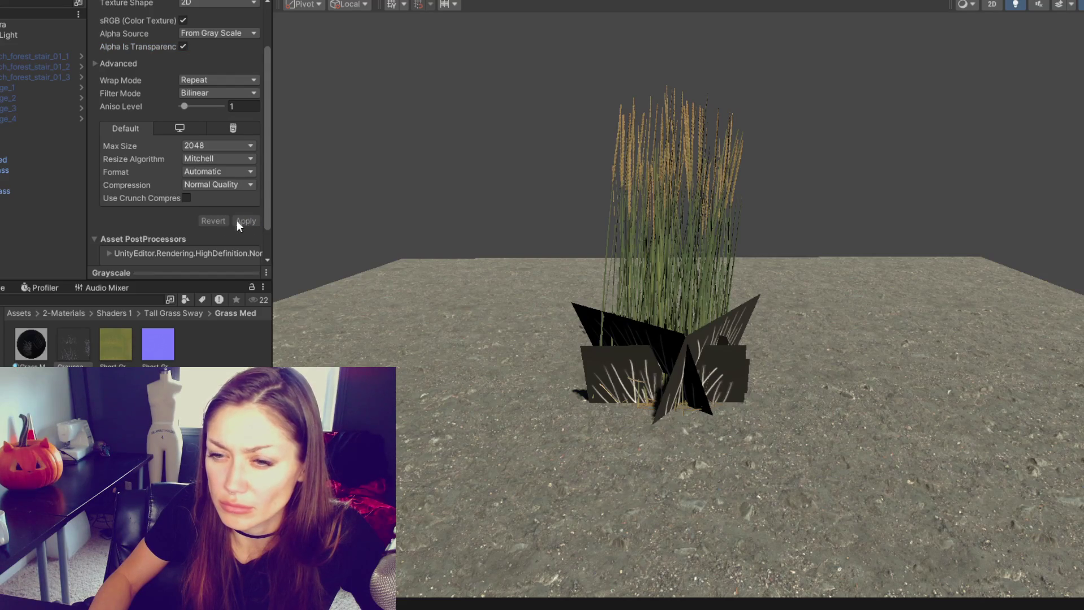
# Turn on Alpha Clipping in the Grass Med material.
pyautogui.click(31, 351)
pyautogui.scroll(2, 172, 198)
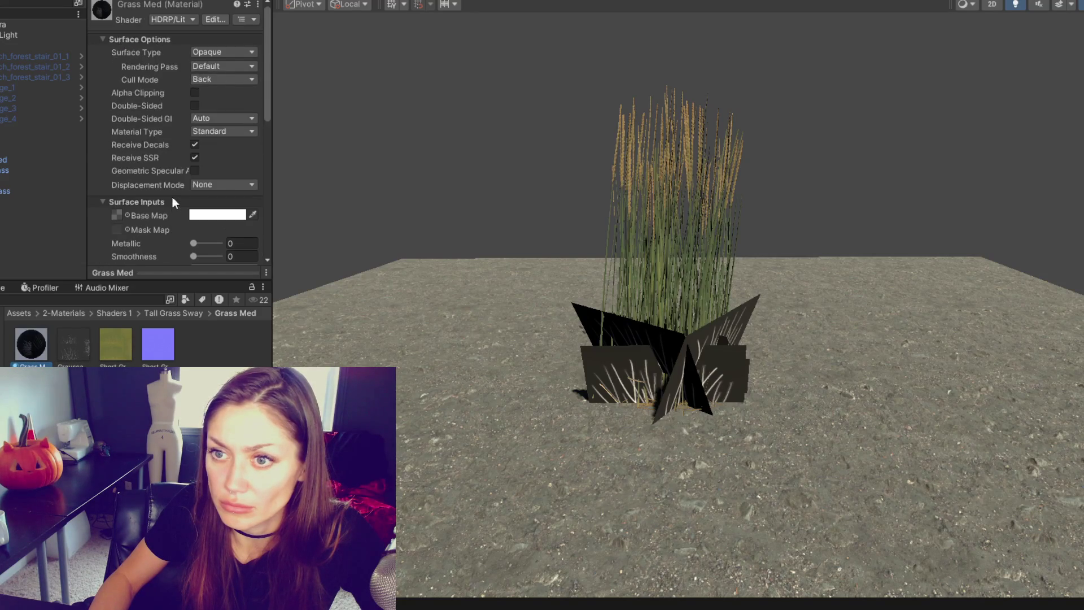
pyautogui.scroll(-3, 160, 201)
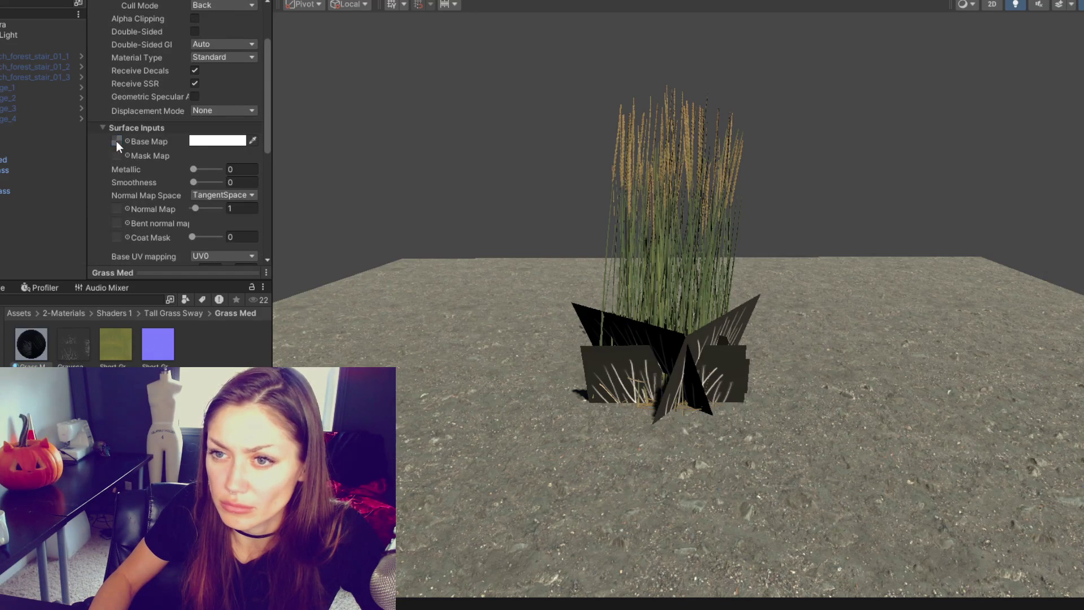
pyautogui.scroll(2, 225, 184)
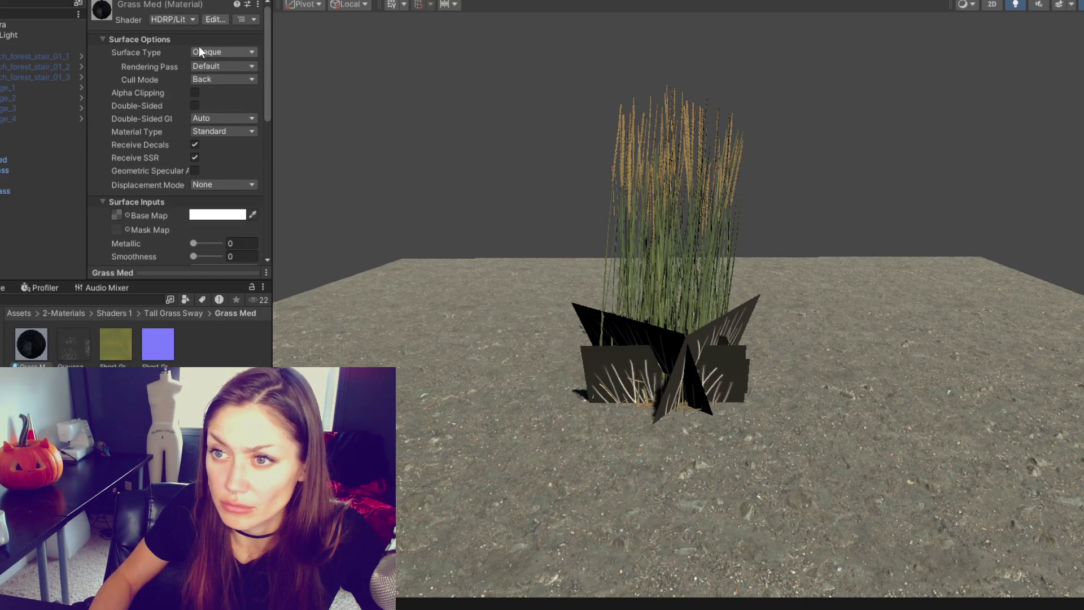
pyautogui.click(196, 93)
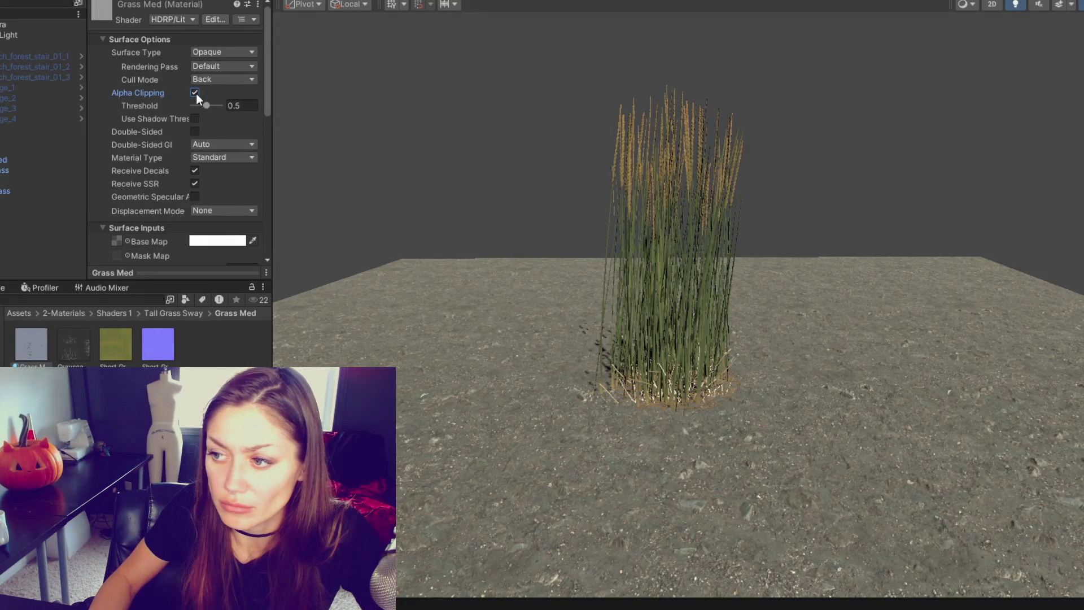
# Make Grass Med double-sided and set its alpha clipping threshold to 0.22.
pyautogui.moveTo(205, 105); pyautogui.dragTo(193, 105)
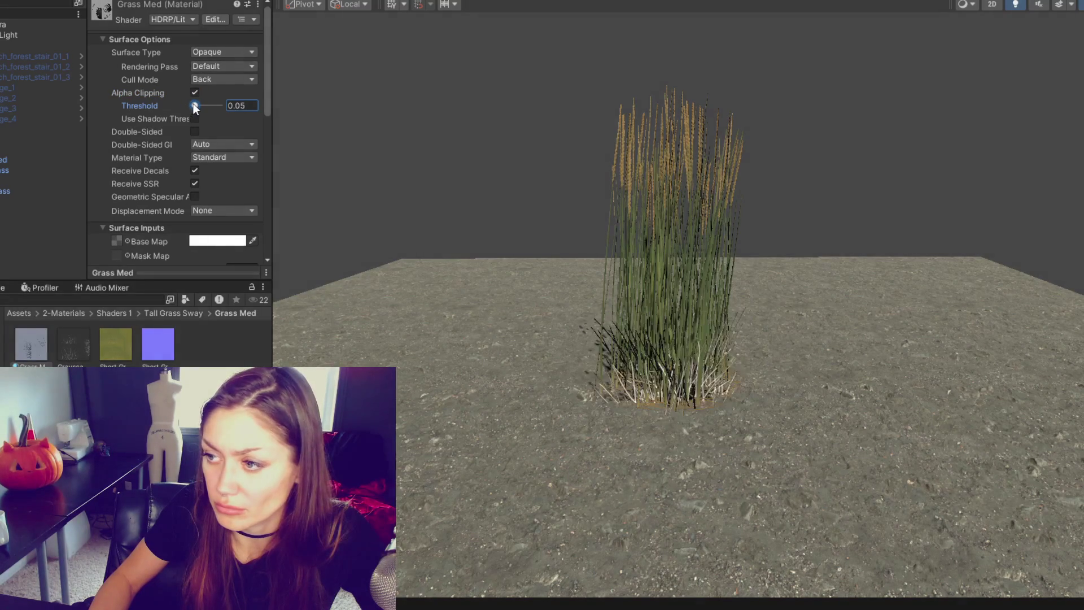
pyautogui.click(194, 130)
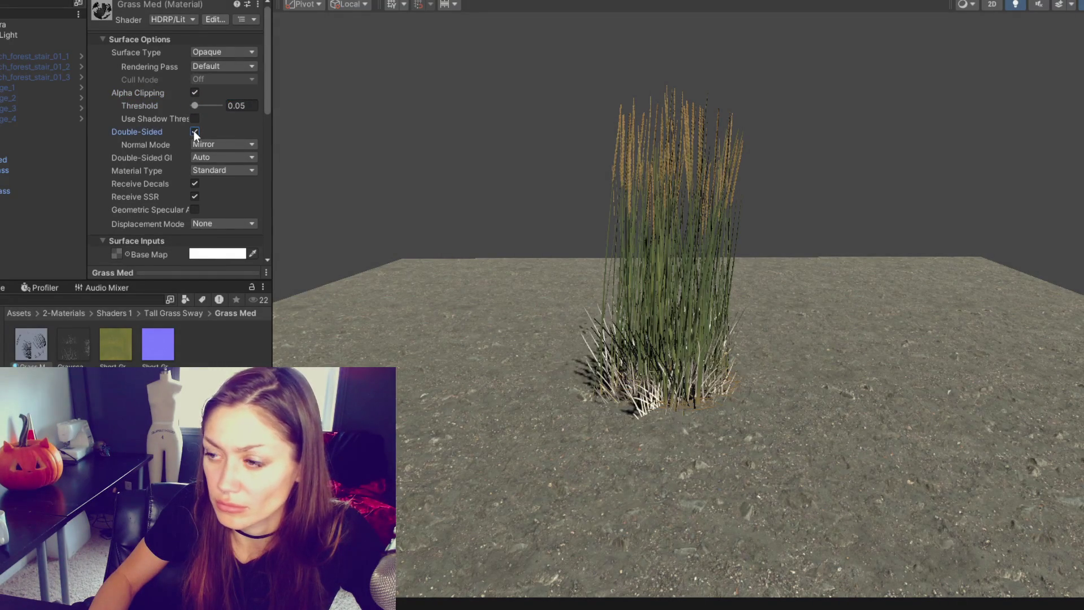
pyautogui.click(200, 106)
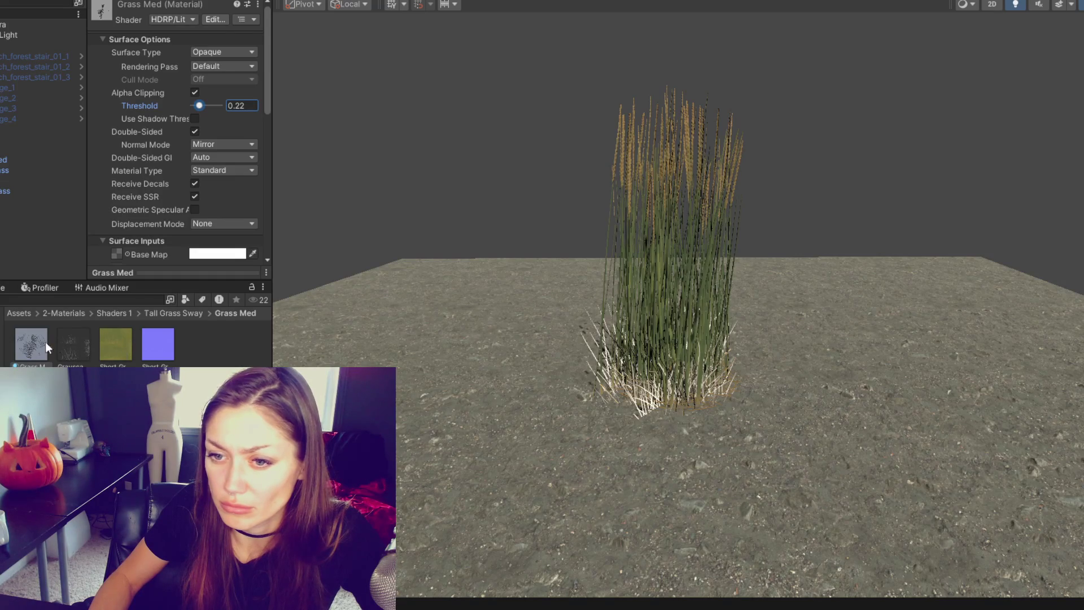
# Tint the Base Map colour a light tan.
pyautogui.scroll(-3, 162, 211)
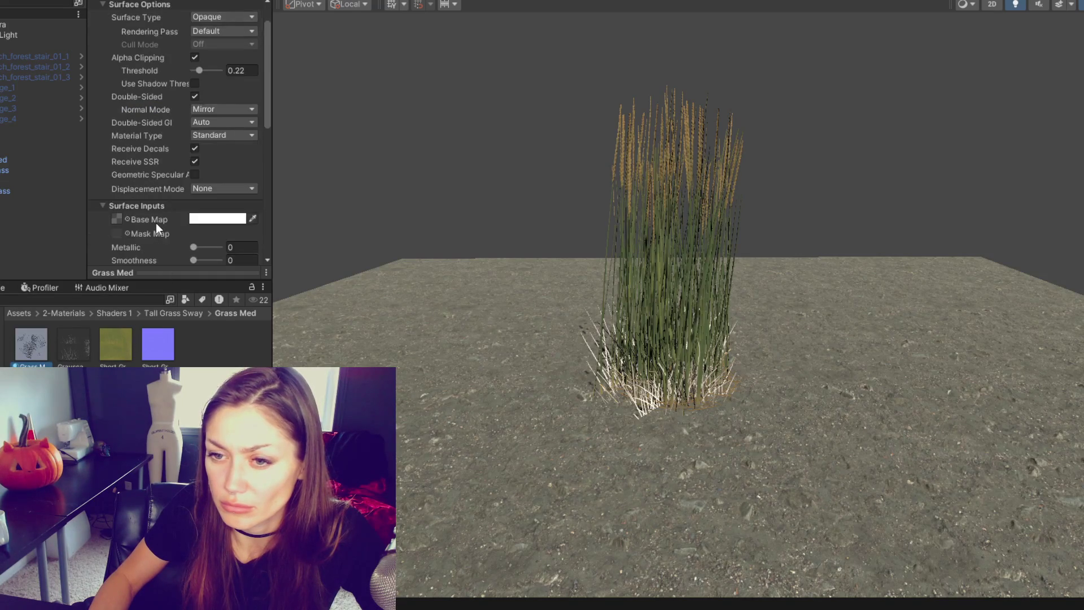
pyautogui.click(217, 189)
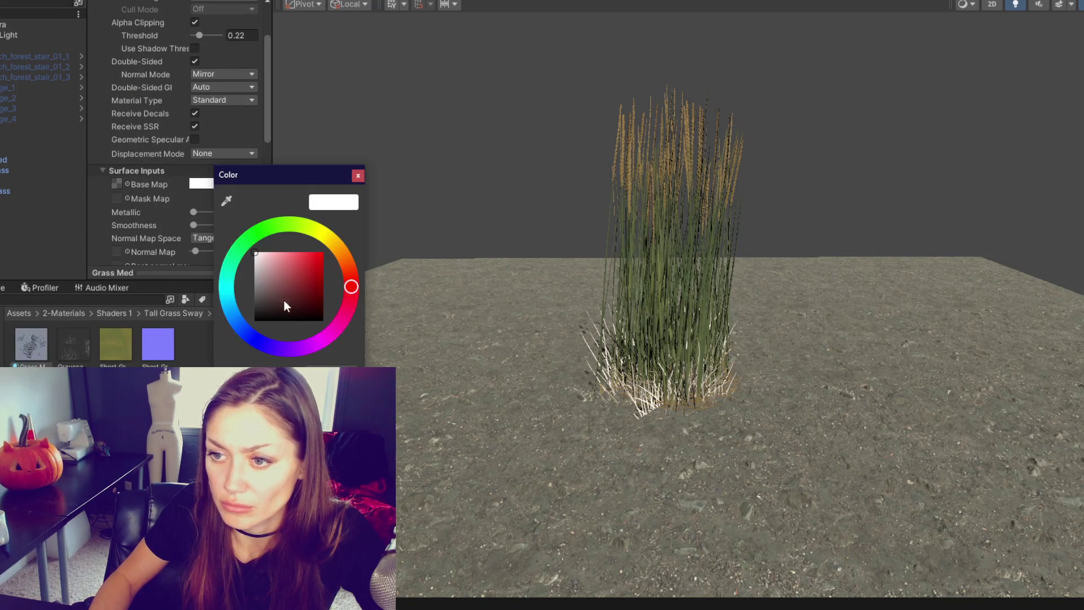
pyautogui.click(277, 280)
pyautogui.click(339, 245)
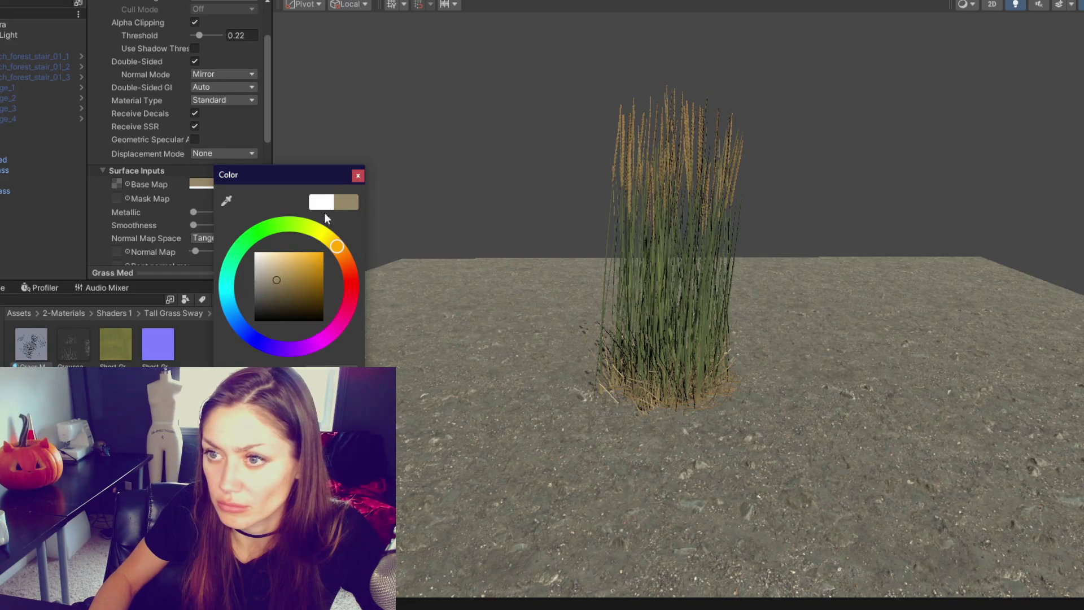
pyautogui.click(358, 176)
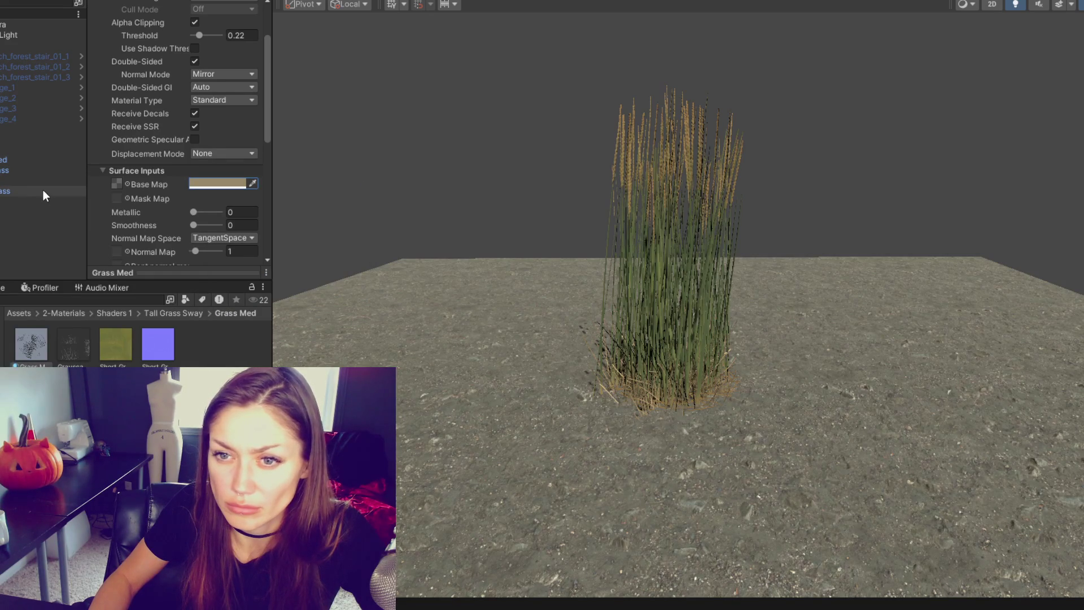
# Turn off shadow casting on the Grass_Med object and orbit around the clump.
pyautogui.click(45, 160)
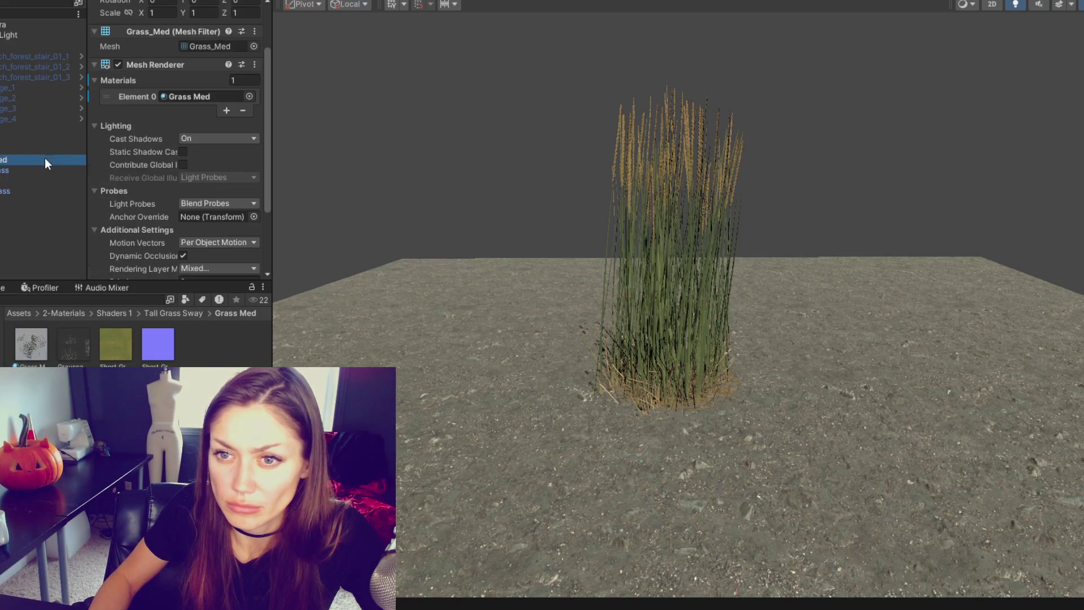
pyautogui.click(219, 138)
pyautogui.click(226, 149)
pyautogui.click(513, 173)
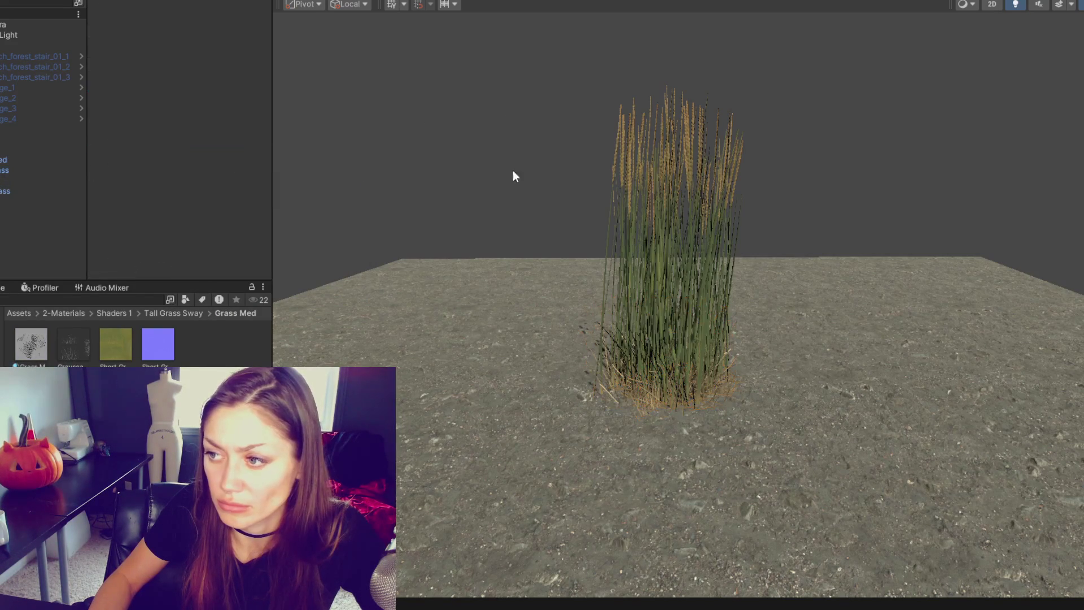
pyautogui.moveTo(368, 292)
pyautogui.mouseDown()
pyautogui.moveTo(497, 208)
pyautogui.moveTo(339, 209)
pyautogui.moveTo(1036, 211)
pyautogui.moveTo(620, 238)
pyautogui.moveTo(484, 213)
pyautogui.moveTo(430, 237)
pyautogui.mouseUp()
# Assign the purple normal map texture to Grass Med's Normal Map slot.
pyautogui.click(153, 337)
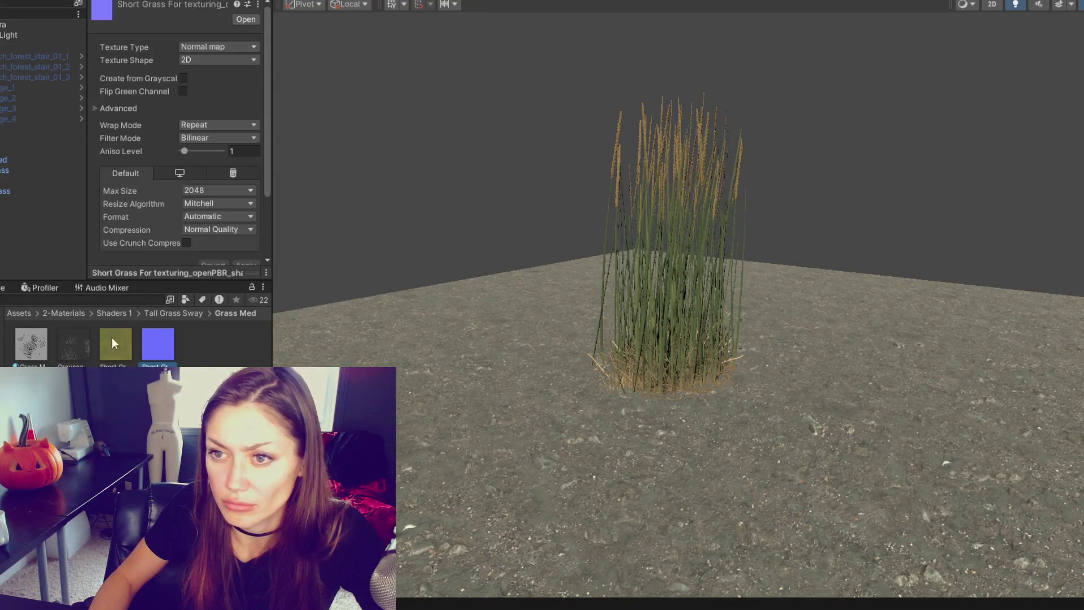
pyautogui.click(44, 348)
pyautogui.scroll(-3, 156, 170)
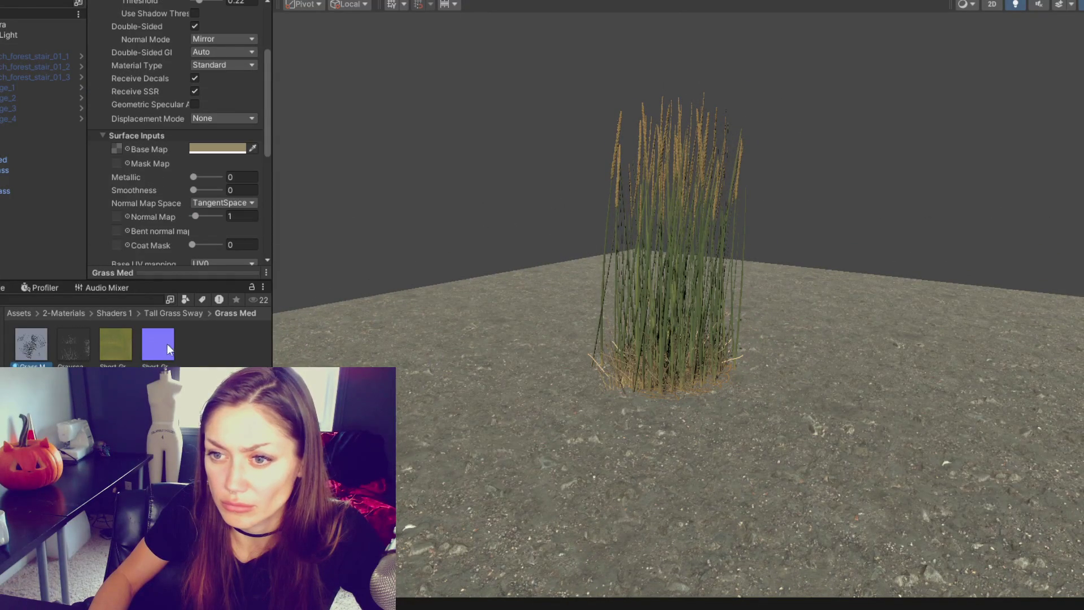
pyautogui.moveTo(167, 343); pyautogui.dragTo(116, 204)
pyautogui.scroll(-7, 115, 204)
pyautogui.scroll(3, 121, 63)
pyautogui.moveTo(121, 63); pyautogui.dragTo(117, 93)
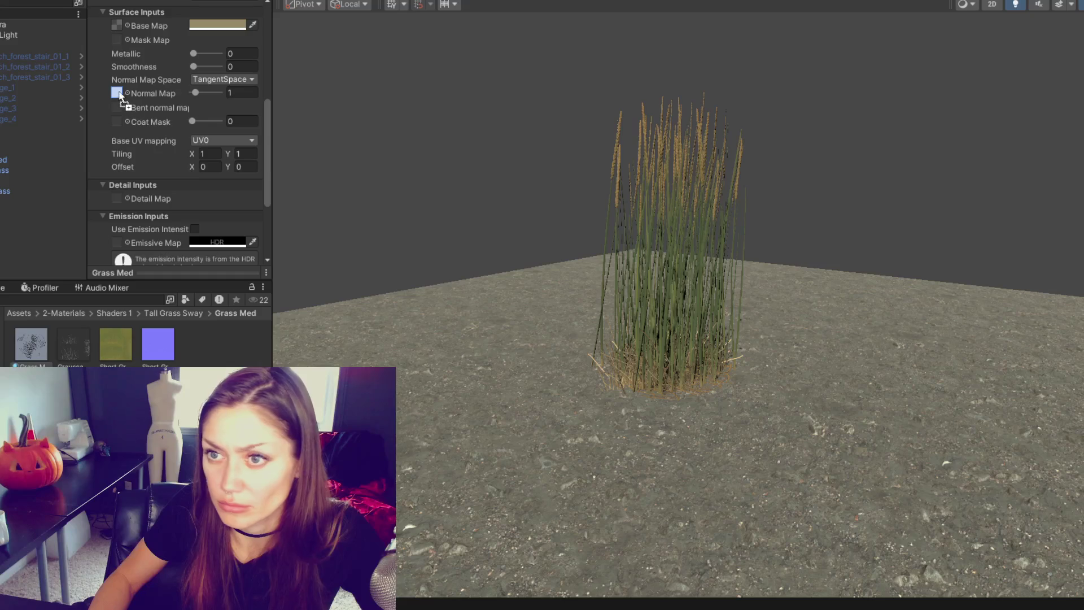
pyautogui.scroll(2, 580, 286)
pyautogui.scroll(5, 567, 262)
pyautogui.moveTo(567, 266)
pyautogui.mouseDown()
pyautogui.moveTo(530, 198)
pyautogui.moveTo(475, 179)
pyautogui.moveTo(441, 208)
pyautogui.moveTo(407, 214)
pyautogui.mouseUp()
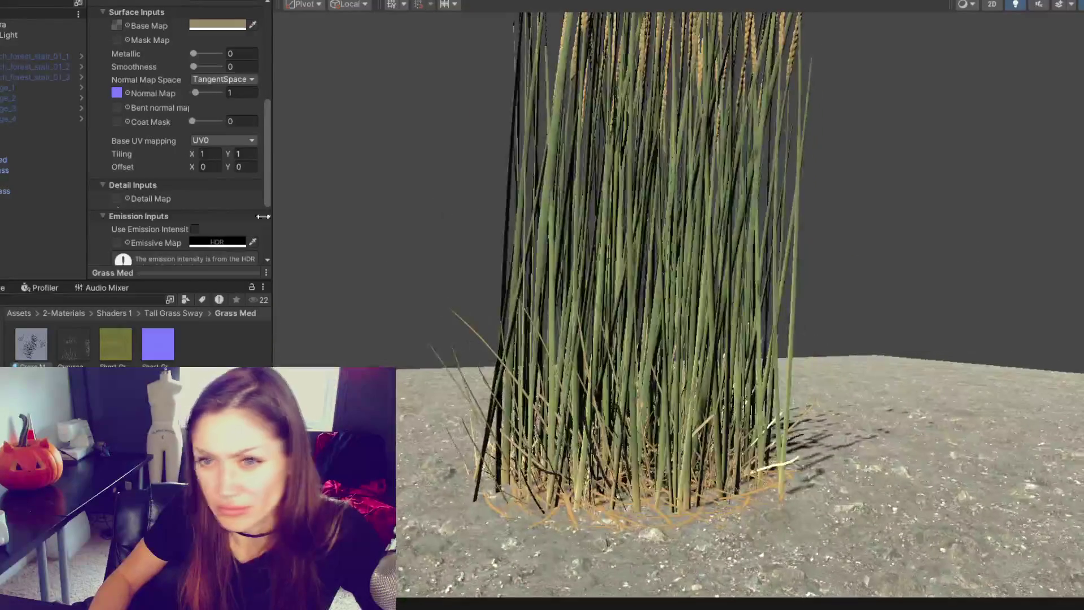
# Disable the Short_Grass object and run the scene in Play mode.
pyautogui.click(25, 190)
pyautogui.scroll(10, 124, 9)
pyautogui.click(123, 9)
pyautogui.click(436, 164)
pyautogui.scroll(-5, 435, 164)
pyautogui.moveTo(685, 186)
pyautogui.mouseDown()
pyautogui.moveTo(778, 191)
pyautogui.moveTo(424, 210)
pyautogui.moveTo(779, 211)
pyautogui.moveTo(735, 209)
pyautogui.mouseUp()
pyautogui.click(589, 5)
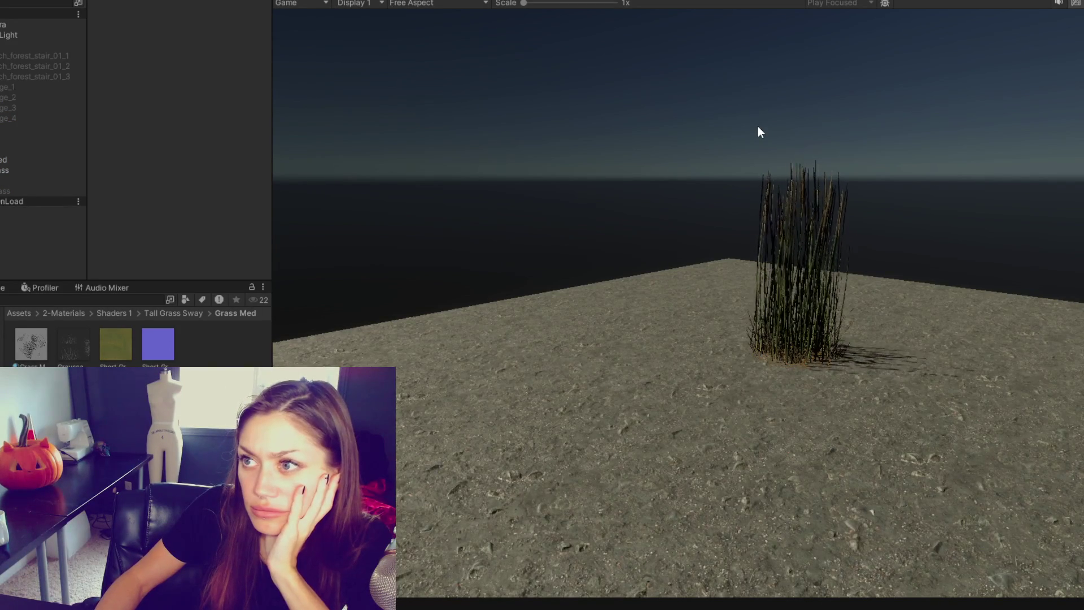
# Set the Main Camera's Post Anti-aliasing to Subpixel Morphological (SMAA).
pyautogui.click(15, 26)
pyautogui.click(148, 118)
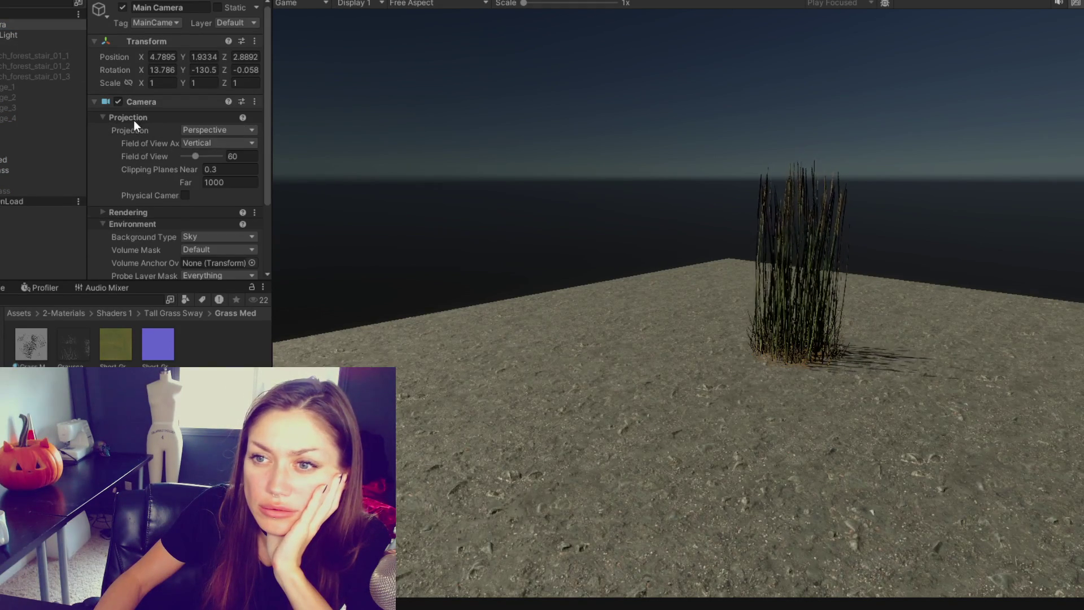
pyautogui.click(134, 119)
pyautogui.click(131, 129)
pyautogui.click(209, 155)
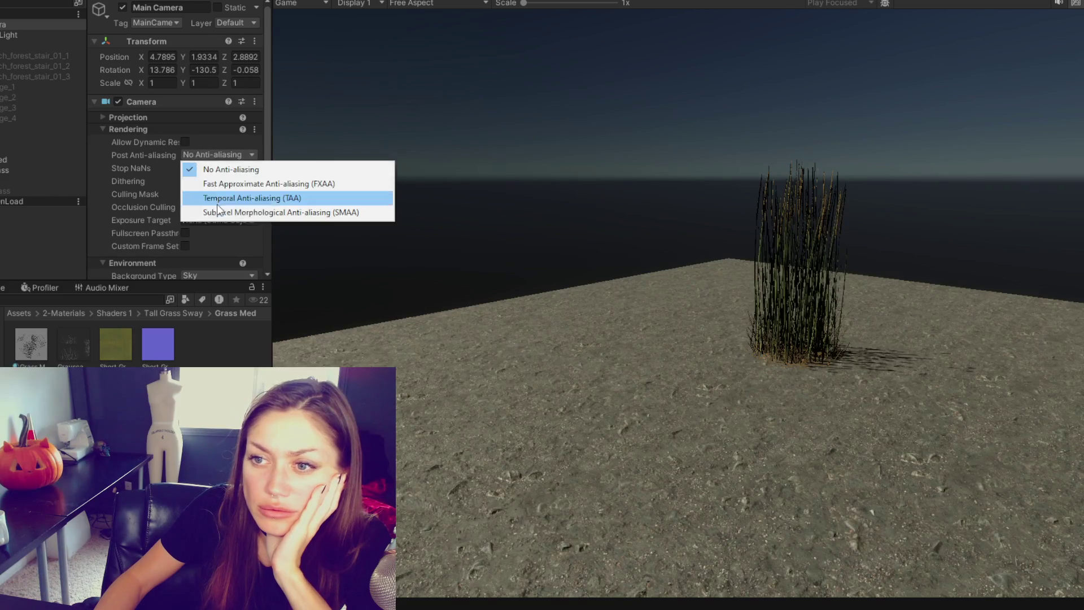
pyautogui.click(218, 208)
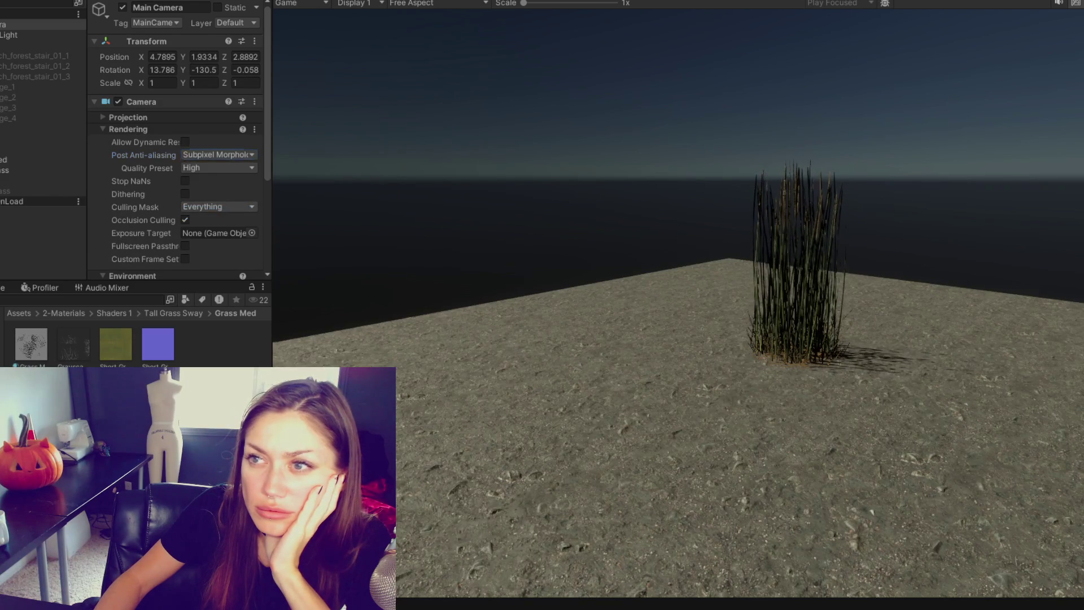
# Exit Play mode, reapply SMAA and enable Allow Dynamic Resolution on the Main Camera.
pyautogui.hotkey('ctrl', 'p')
pyautogui.click(214, 154)
pyautogui.click(209, 198)
pyautogui.click(185, 143)
pyautogui.scroll(5, 642, 235)
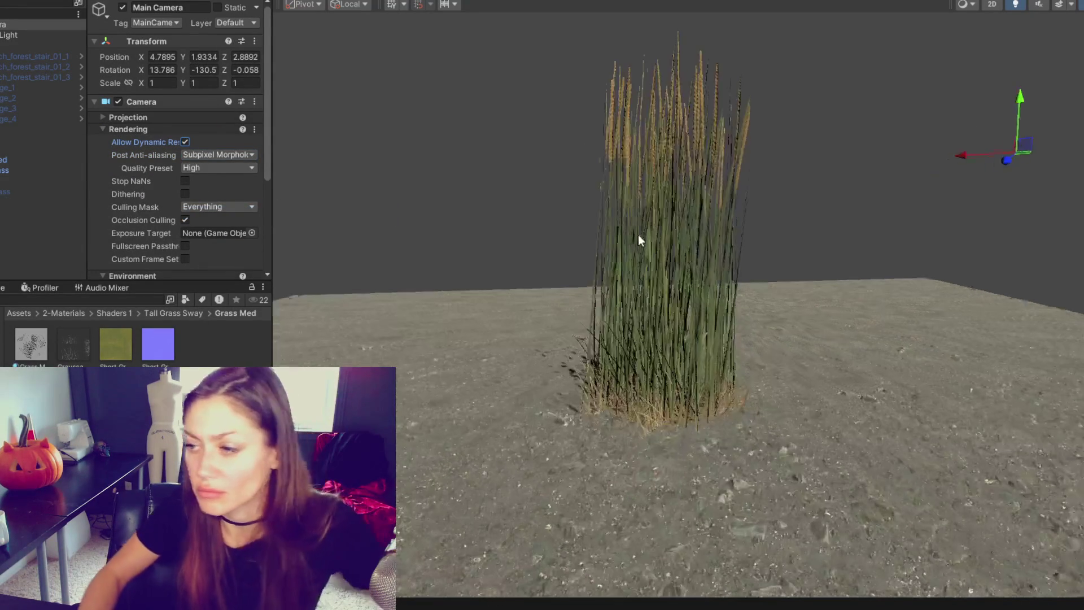
# Duplicate the grass clump and place a turned copy to the left of the original.
pyautogui.click(710, 392)
pyautogui.hotkey('ctrl', 'd')
pyautogui.moveTo(781, 441)
pyautogui.mouseDown()
pyautogui.moveTo(622, 435)
pyautogui.moveTo(513, 477)
pyautogui.mouseUp()
pyautogui.press('e')
pyautogui.press('w')
pyautogui.moveTo(581, 458)
pyautogui.mouseDown()
pyautogui.moveTo(658, 426)
pyautogui.moveTo(898, 441)
pyautogui.moveTo(793, 446)
pyautogui.moveTo(923, 468)
pyautogui.moveTo(842, 461)
pyautogui.mouseUp()
# Make two more rotated duplicates of the grass clump.
pyautogui.hotkey('ctrl', 'd')
pyautogui.press('e')
pyautogui.hotkey('ctrl', 'd')
pyautogui.press('w')
# Duplicate the middle clump to the far left of the patch, then stop Play mode.
pyautogui.click(791, 452)
pyautogui.hotkey('ctrl', 'd')
pyautogui.moveTo(729, 446)
pyautogui.mouseDown()
pyautogui.moveTo(533, 438)
pyautogui.moveTo(436, 454)
pyautogui.mouseUp()
pyautogui.press('e')
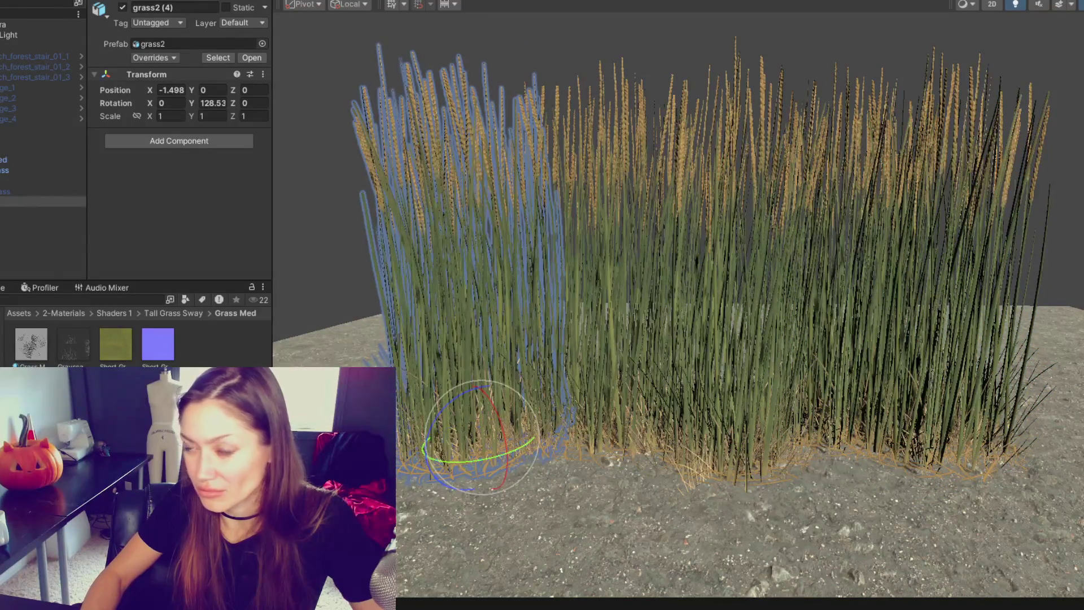
pyautogui.click(42, 160)
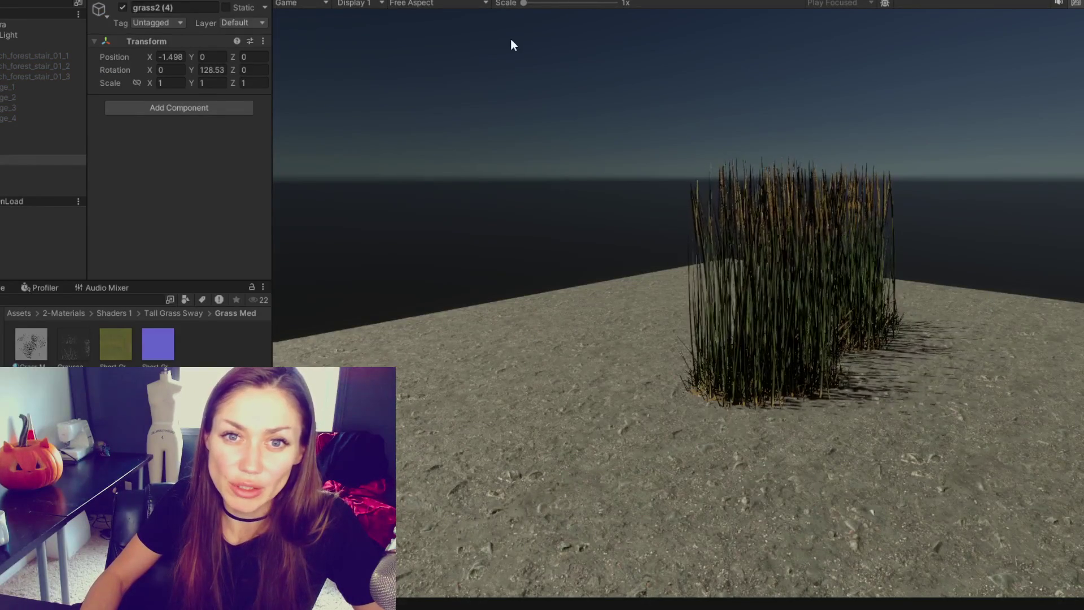
pyautogui.hotkey('ctrl', 'p')
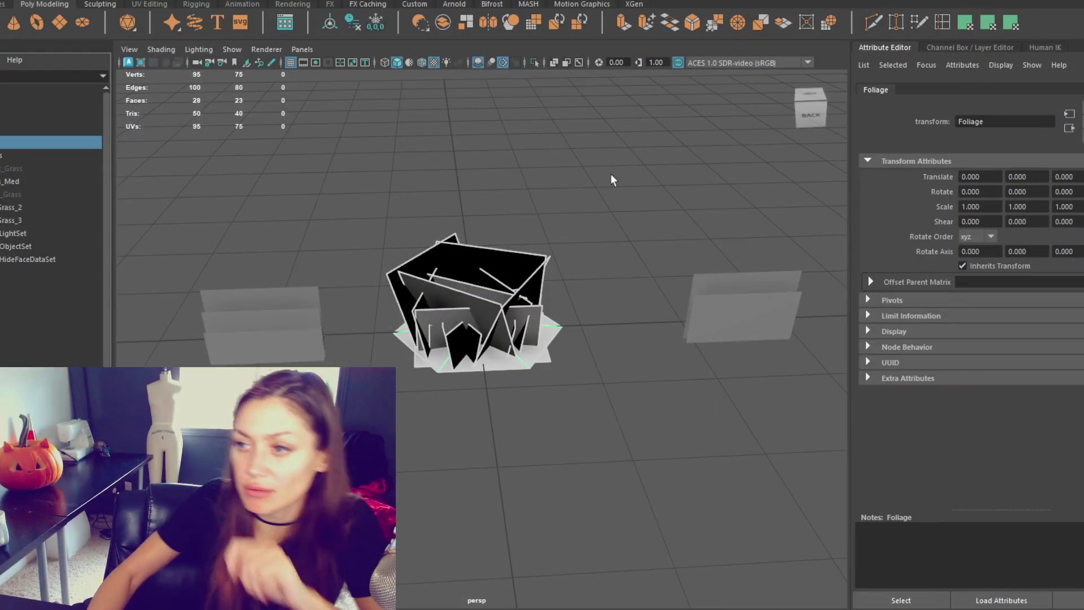
# Duplicate the grass card mesh under Grass_2, hide the other grass meshes, and isolate Grass_Med.
pyautogui.hotkey('ctrl', 'd')
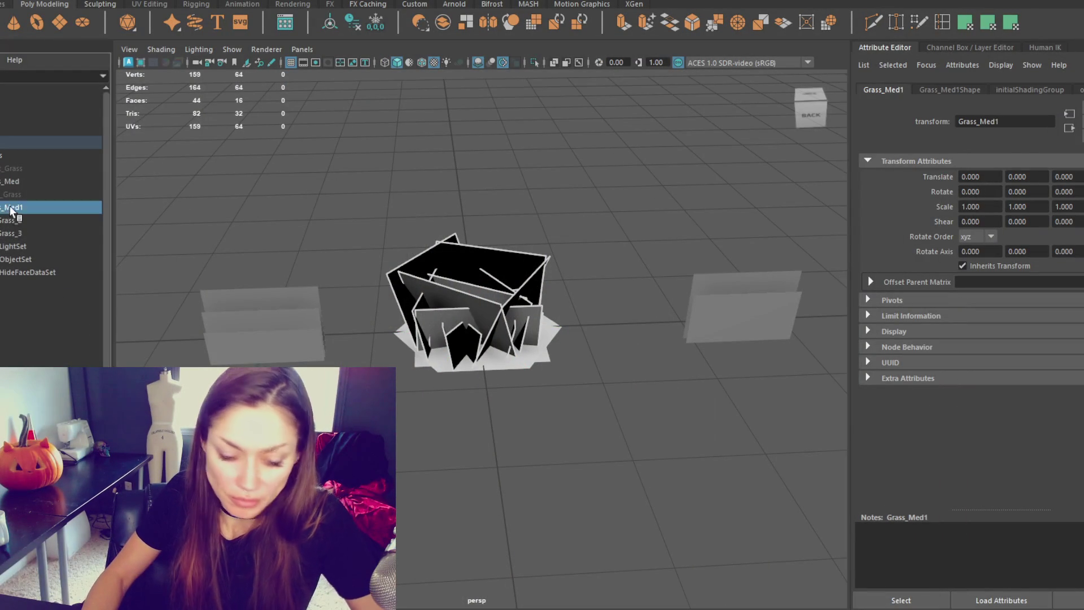
pyautogui.moveTo(11, 210); pyautogui.dragTo(5, 223)
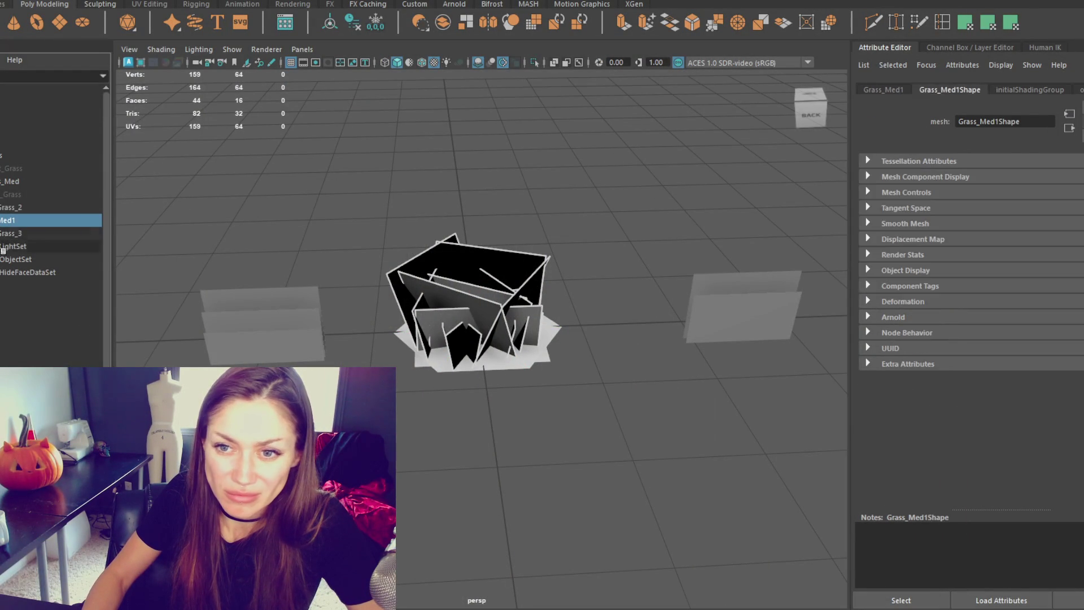
pyautogui.click(11, 207)
pyautogui.hotkey('ctrl', 'h')
pyautogui.click(495, 299)
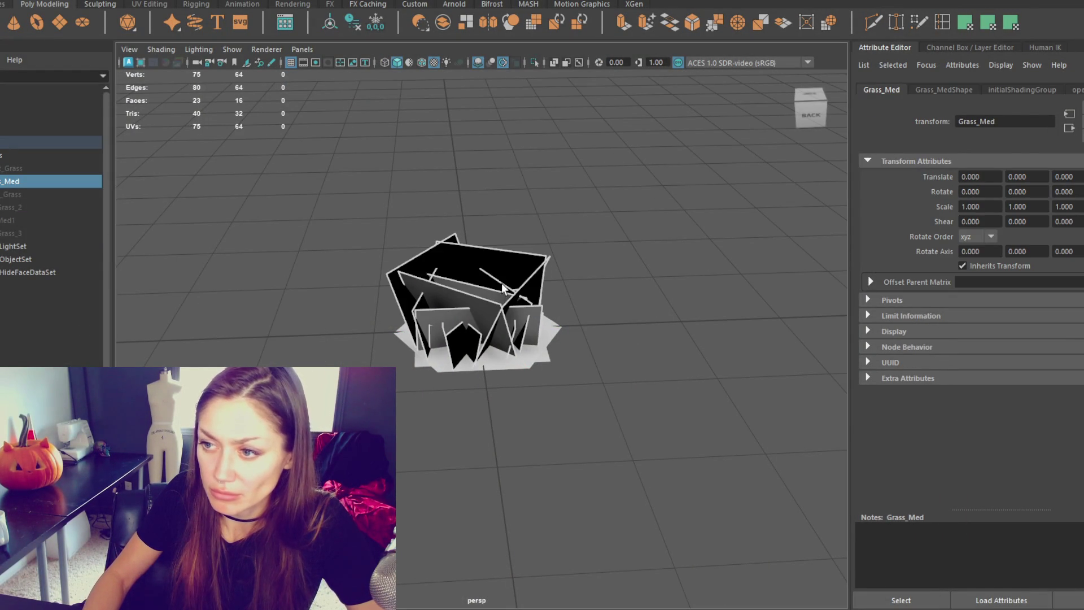
pyautogui.hotkey('ctrl', '1')
# Separate the mesh into individual card pieces and add a new super shape primitive.
pyautogui.click(156, 2)
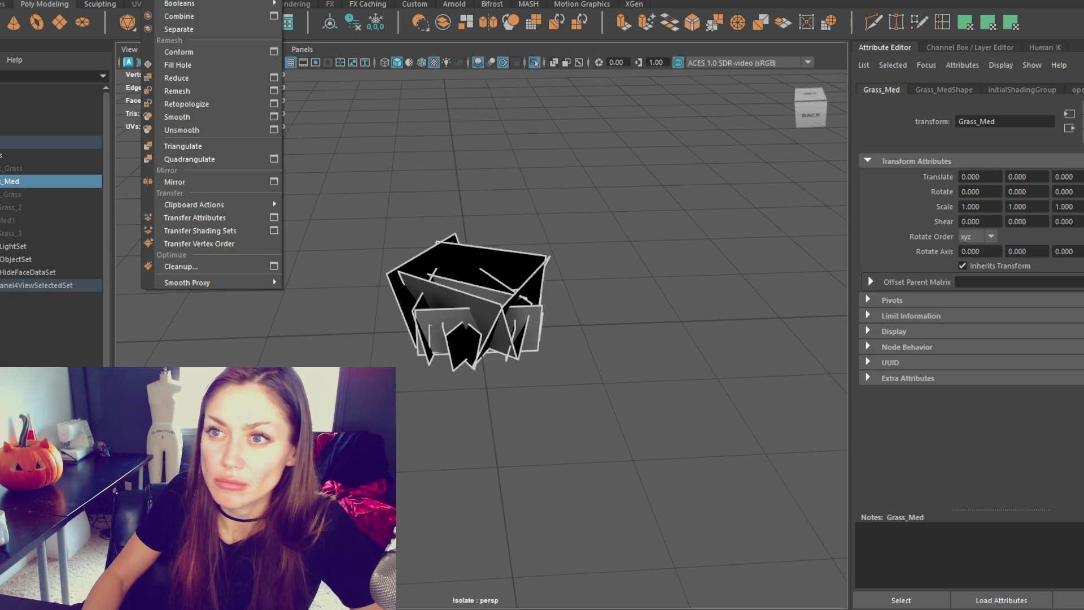
pyautogui.click(248, 29)
pyautogui.click(481, 284)
pyautogui.moveTo(481, 283)
pyautogui.mouseDown()
pyautogui.moveTo(490, 232)
pyautogui.moveTo(460, 290)
pyautogui.mouseUp()
pyautogui.moveTo(523, 304); pyautogui.dragTo(398, 273)
pyautogui.click(446, 272)
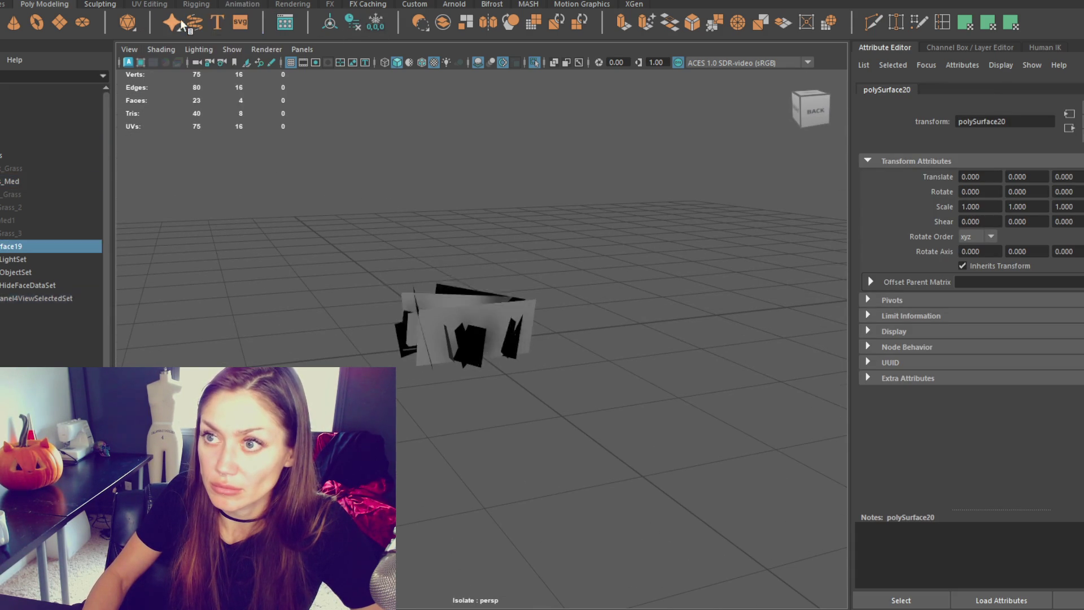
pyautogui.click(381, 20)
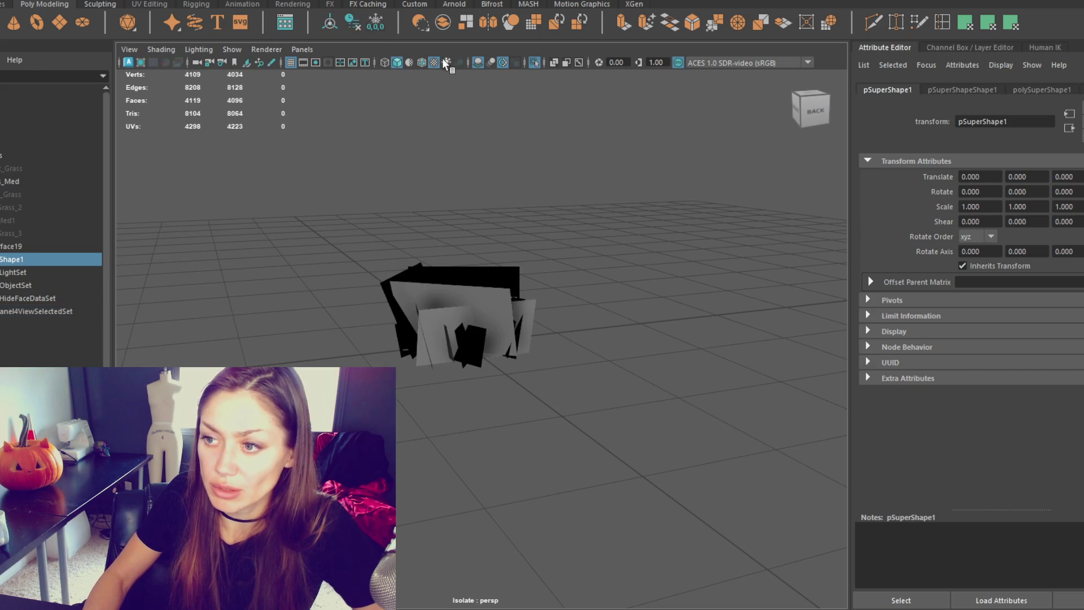
# Delete the combined card mesh's history and stretch it to a Y scale of 1.197.
pyautogui.click(473, 279)
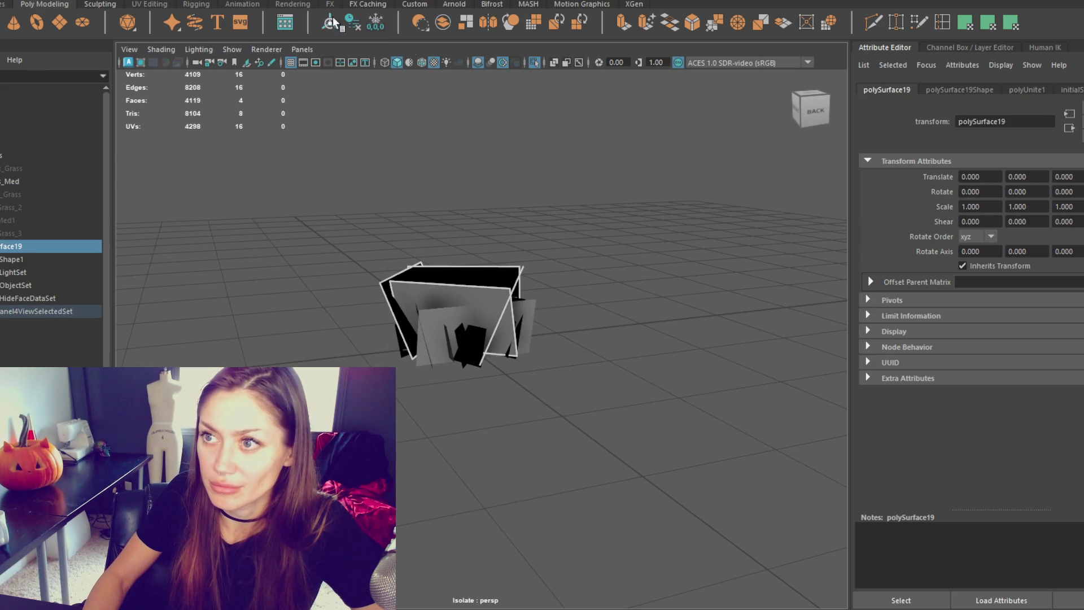
pyautogui.click(353, 23)
pyautogui.hotkey('ctrl', 't')
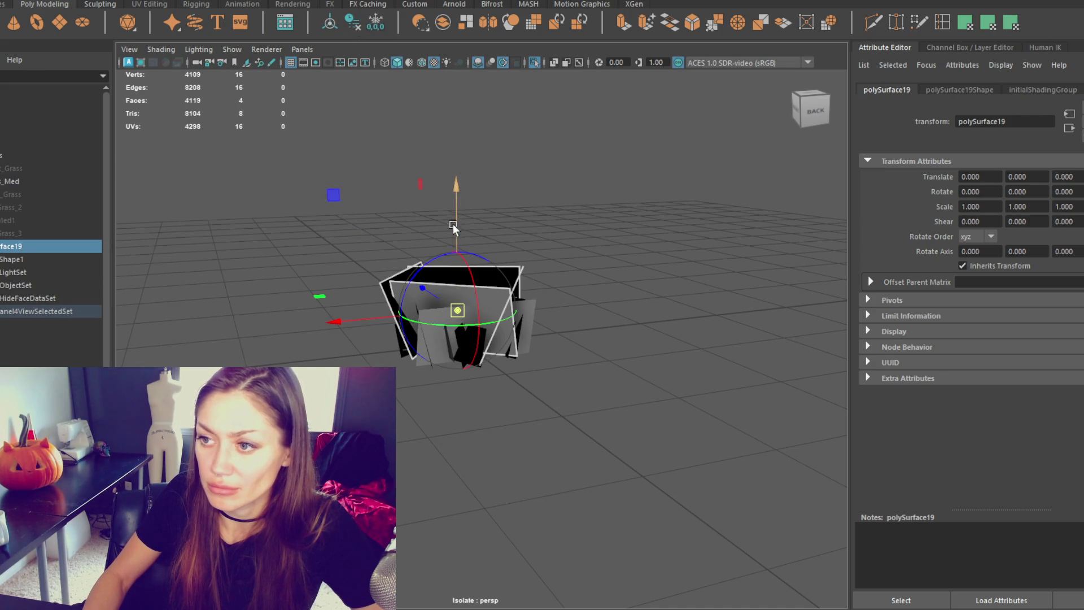
pyautogui.keyDown('alt'); pyautogui.moveTo(453, 240); pyautogui.dragTo(403, 273); pyautogui.keyUp('alt')
pyautogui.press('w')
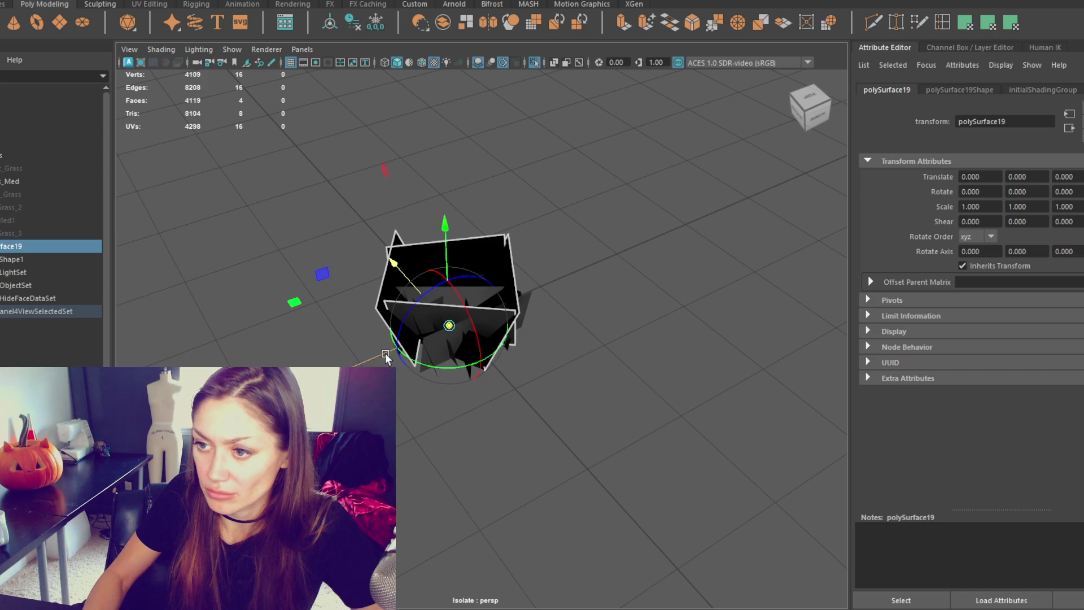
pyautogui.press('[')
pyautogui.moveTo(484, 261); pyautogui.dragTo(499, 236)
pyautogui.rightClick(523, 204)
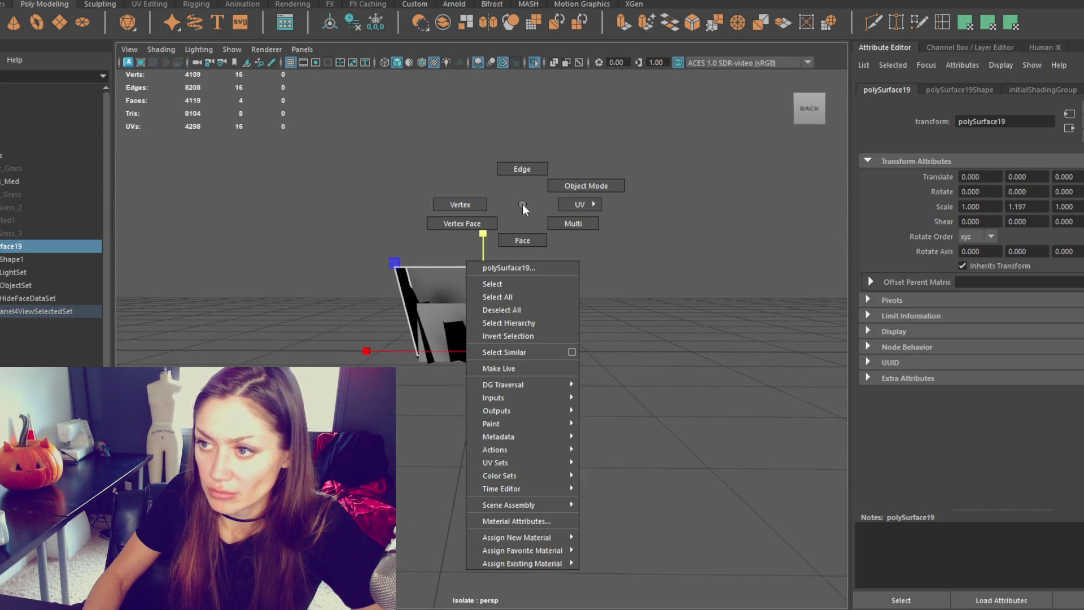
# Try raising one card face upward, then undo it so the cards keep their original height.
pyautogui.click(523, 240)
pyautogui.click(519, 293)
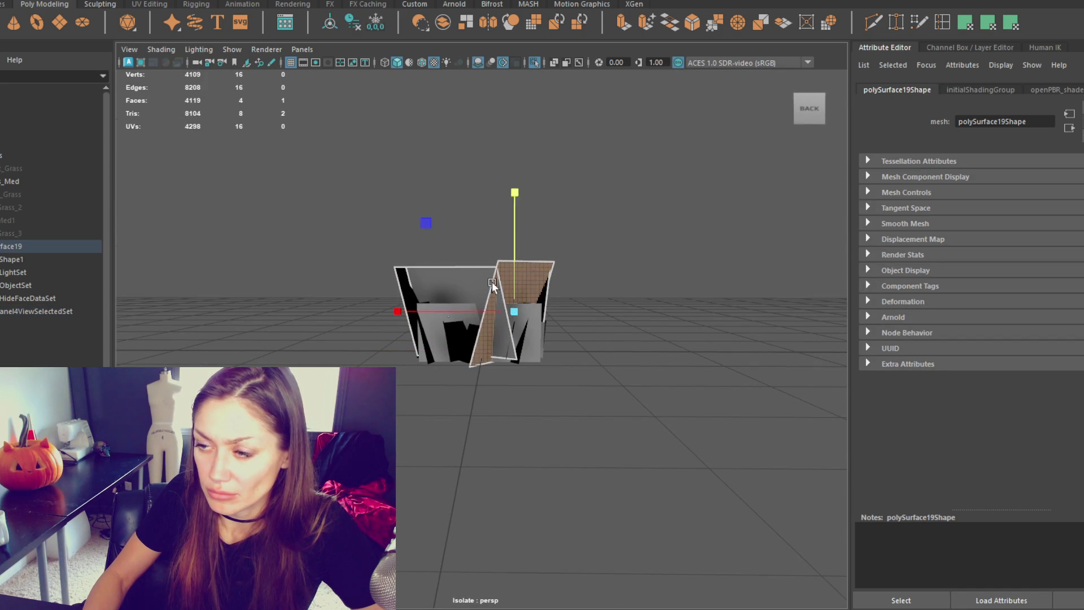
pyautogui.keyDown('alt'); pyautogui.moveTo(468, 264); pyautogui.dragTo(521, 300); pyautogui.keyUp('alt')
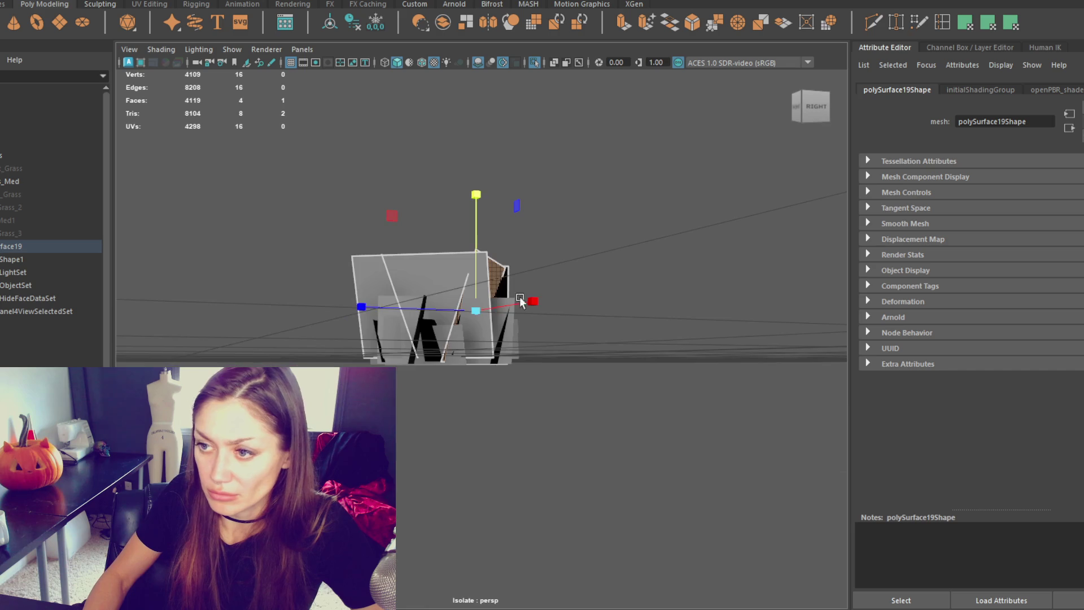
pyautogui.click(421, 267)
pyautogui.moveTo(422, 257)
pyautogui.mouseDown()
pyautogui.moveTo(422, 265)
pyautogui.moveTo(423, 243)
pyautogui.moveTo(462, 268)
pyautogui.moveTo(452, 264)
pyautogui.moveTo(492, 265)
pyautogui.moveTo(502, 294)
pyautogui.moveTo(518, 265)
pyautogui.moveTo(667, 307)
pyautogui.moveTo(404, 249)
pyautogui.moveTo(562, 243)
pyautogui.mouseUp()
pyautogui.hotkey('ctrl', 'z')
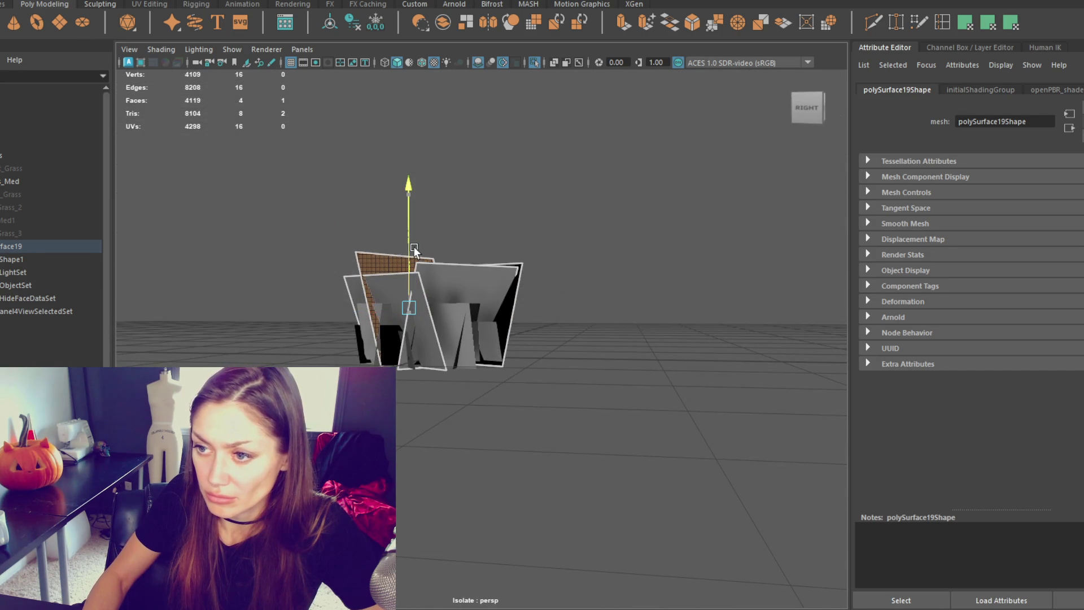
# Reselect the whole polySurface19 mesh and start renaming it in the Outliner.
pyautogui.moveTo(415, 246)
pyautogui.keyDown('alt'); pyautogui.mouseDown()
pyautogui.moveTo(472, 263)
pyautogui.moveTo(386, 266)
pyautogui.mouseUp(); pyautogui.keyUp('alt')
pyautogui.click(385, 266)
pyautogui.click(526, 284)
pyautogui.moveTo(526, 283)
pyautogui.keyDown('alt'); pyautogui.mouseDown()
pyautogui.moveTo(365, 228)
pyautogui.moveTo(334, 140)
pyautogui.mouseUp(); pyautogui.keyUp('alt')
pyautogui.doubleClick(23, 246)
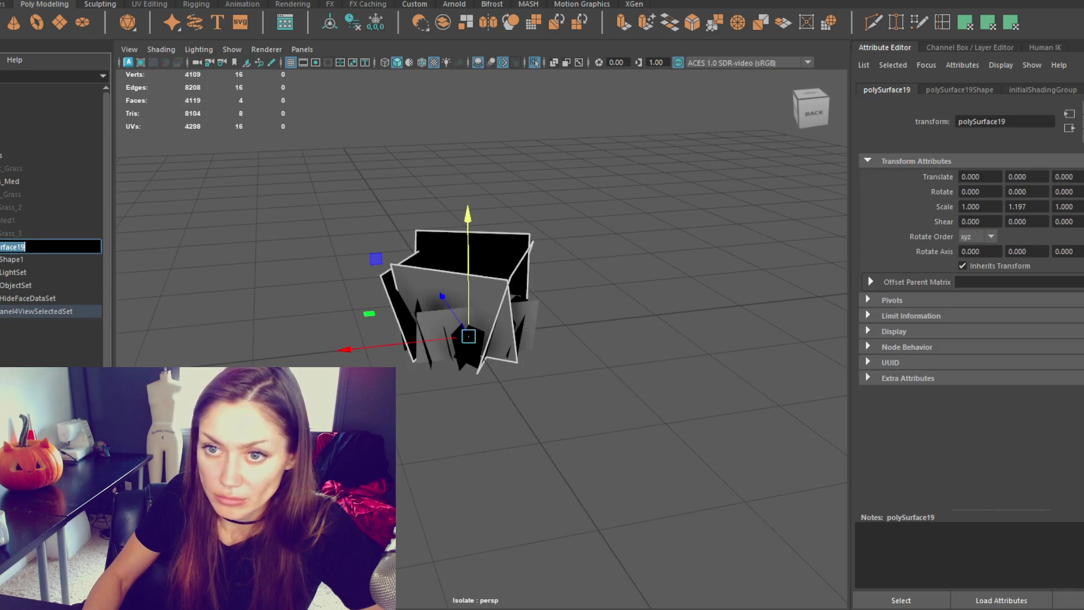
# Name the stretched mesh Grass_Med and move it higher in the Outliner.
pyautogui.write('Grass_Med')
pyautogui.press('Return')
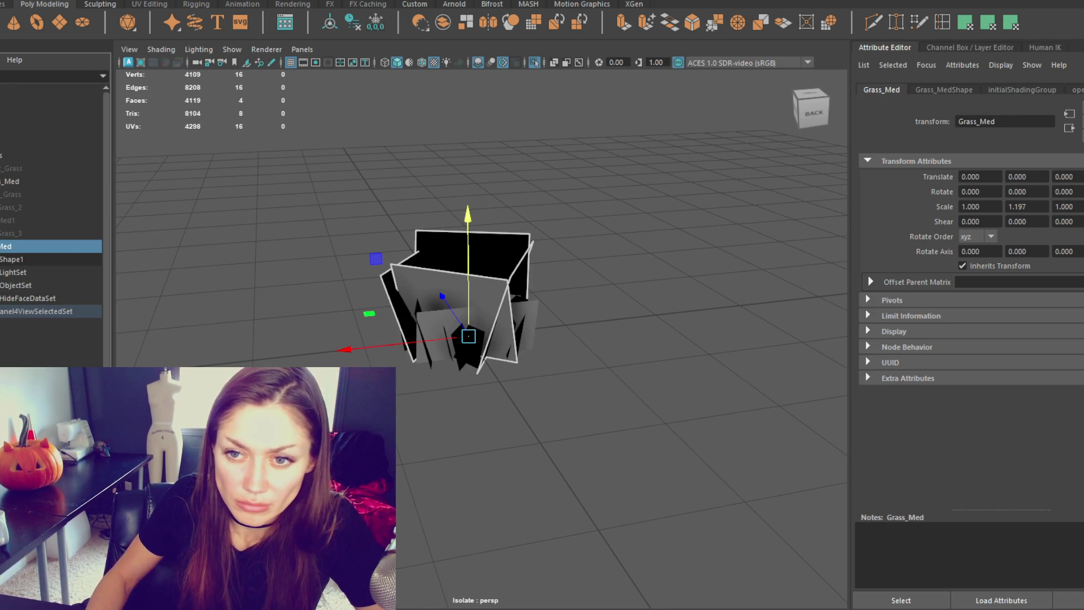
pyautogui.moveTo(17, 246)
pyautogui.mouseDown()
pyautogui.moveTo(58, 172)
pyautogui.moveTo(36, 181)
pyautogui.mouseUp()
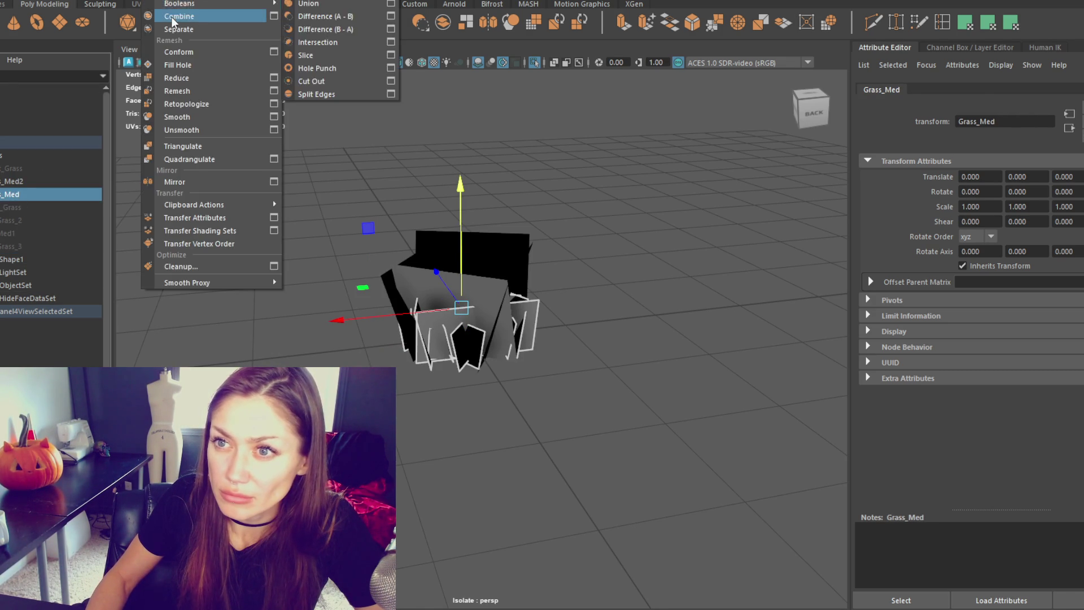
# Combine the remaining cards into one mesh, delete its history, and name it Short_Grass.
pyautogui.click(171, 28)
pyautogui.click(357, 24)
pyautogui.doubleClick(10, 260)
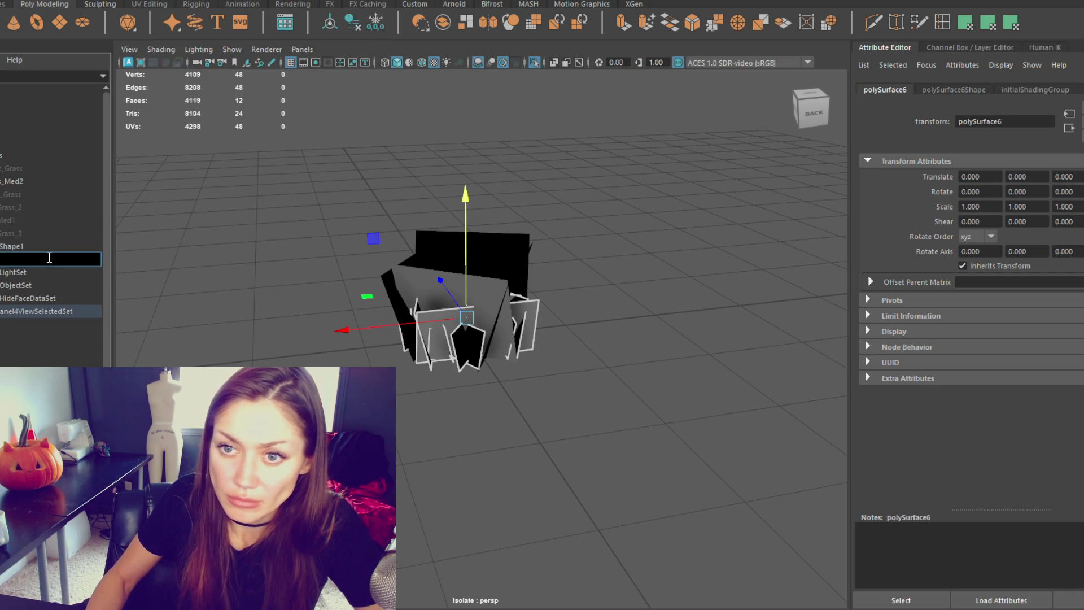
pyautogui.write('Short_Grass')
pyautogui.press('Return')
# Move Short_Grass into the grass group in the Outliner and select the Foliage group.
pyautogui.moveTo(86, 164)
pyautogui.mouseDown()
pyautogui.moveTo(53, 247)
pyautogui.moveTo(24, 265)
pyautogui.mouseUp()
pyautogui.click(22, 249)
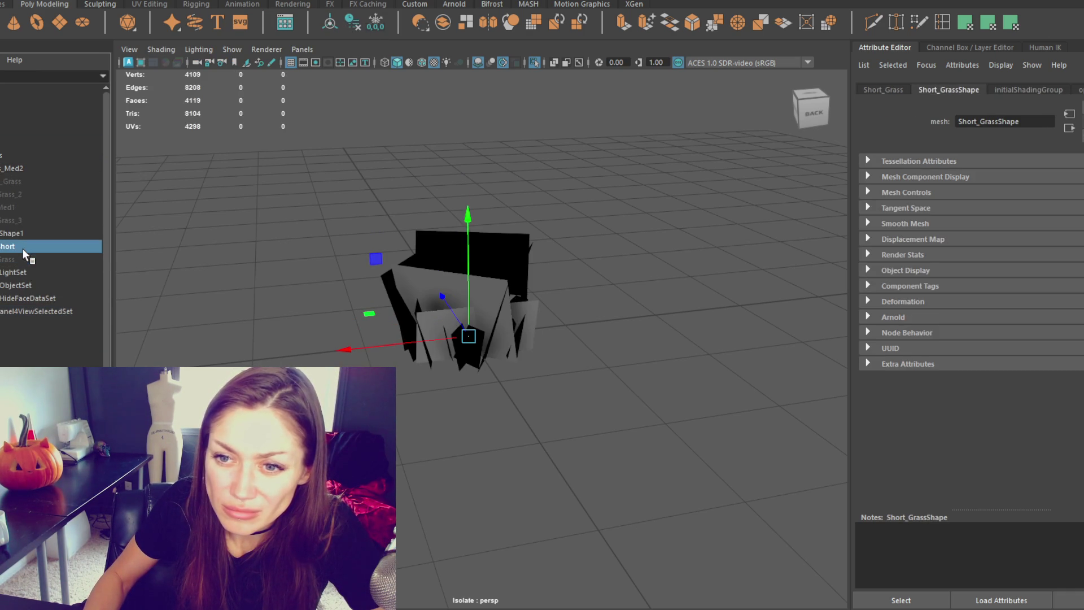
pyautogui.moveTo(51, 143); pyautogui.dragTo(43, 152)
pyautogui.click(36, 177)
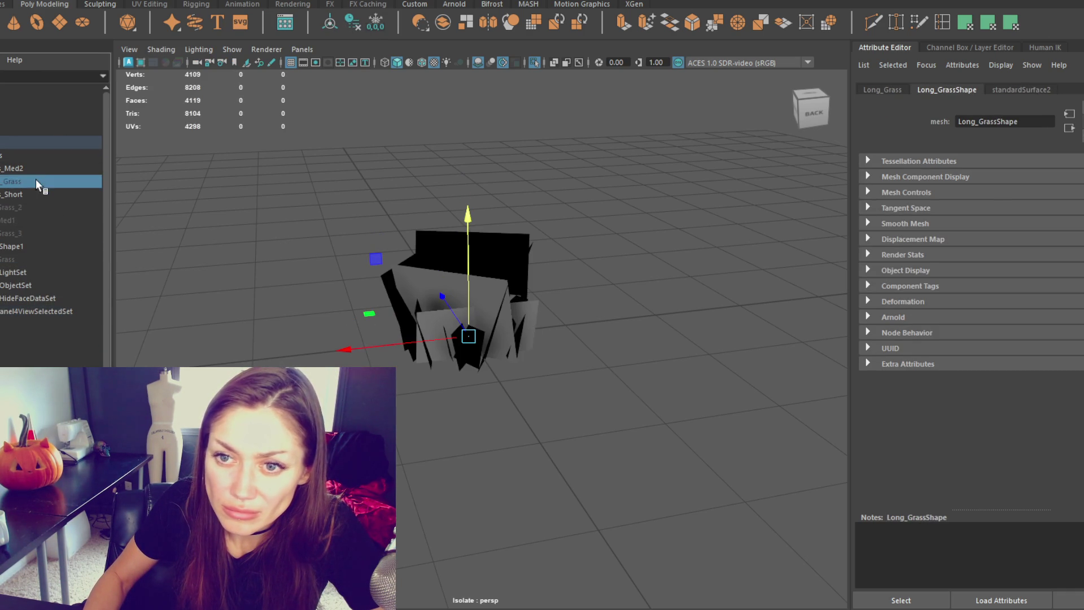
pyautogui.click(28, 142)
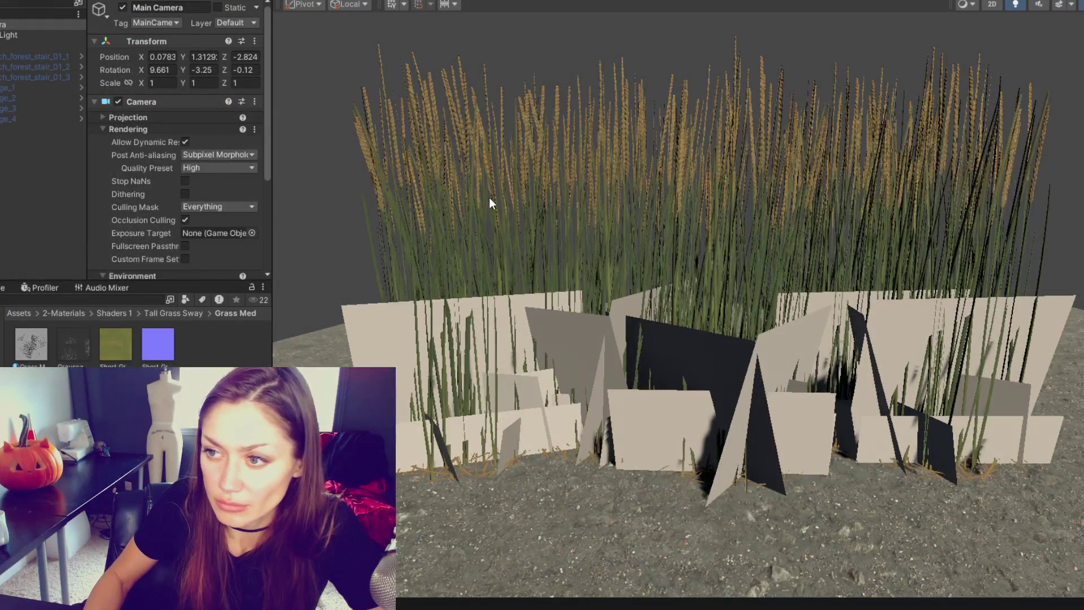
# Select Long_Grass in the grass2 (4) clump and scroll to the Grass Med material's alpha clipping and double-sided options.
pyautogui.click(489, 198)
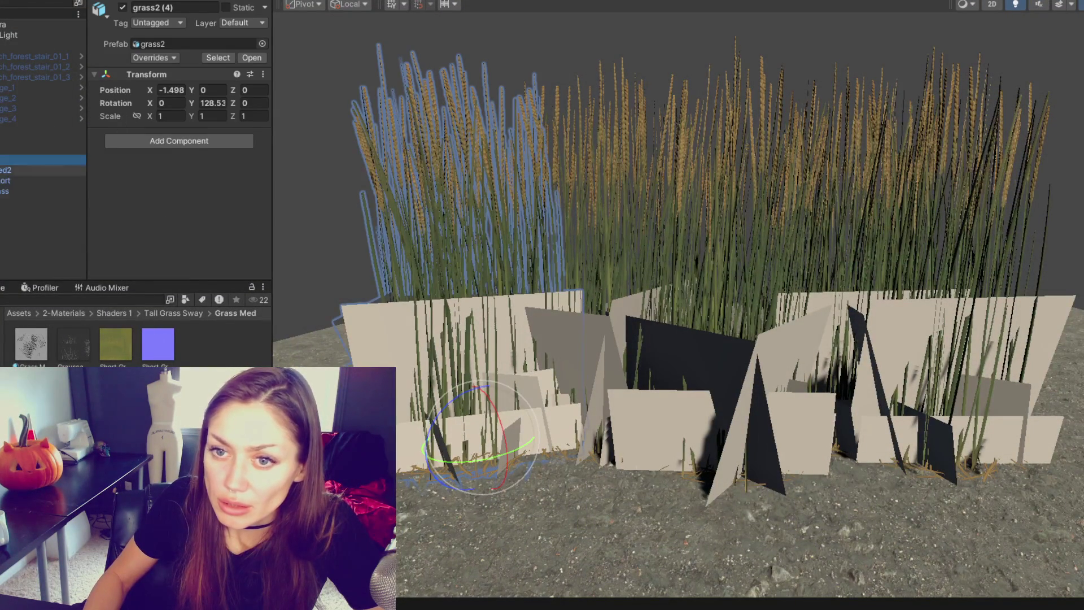
pyautogui.click(11, 192)
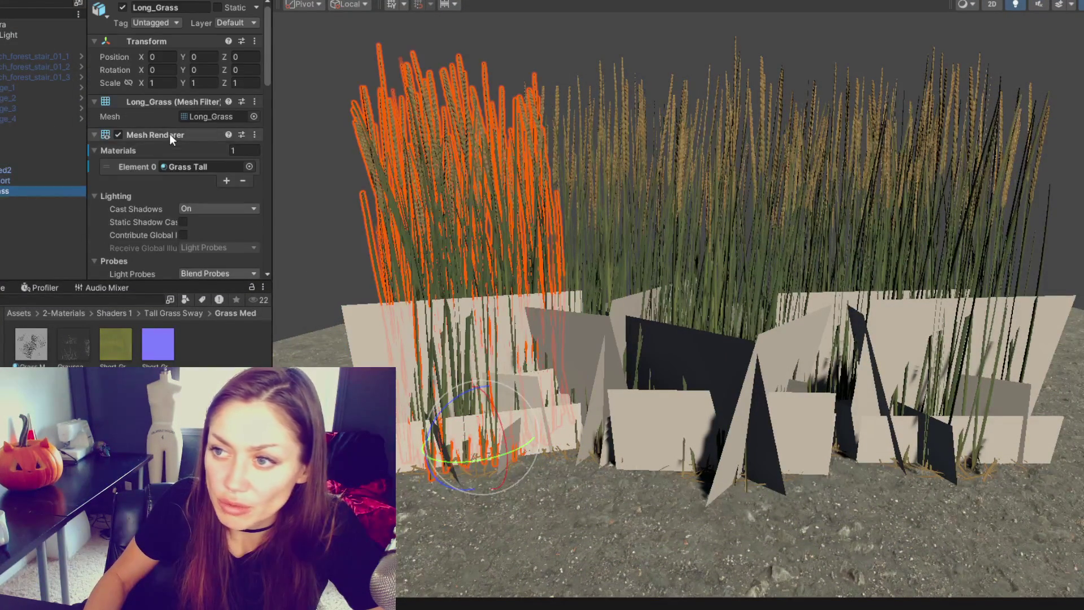
pyautogui.scroll(-5, 118, 169)
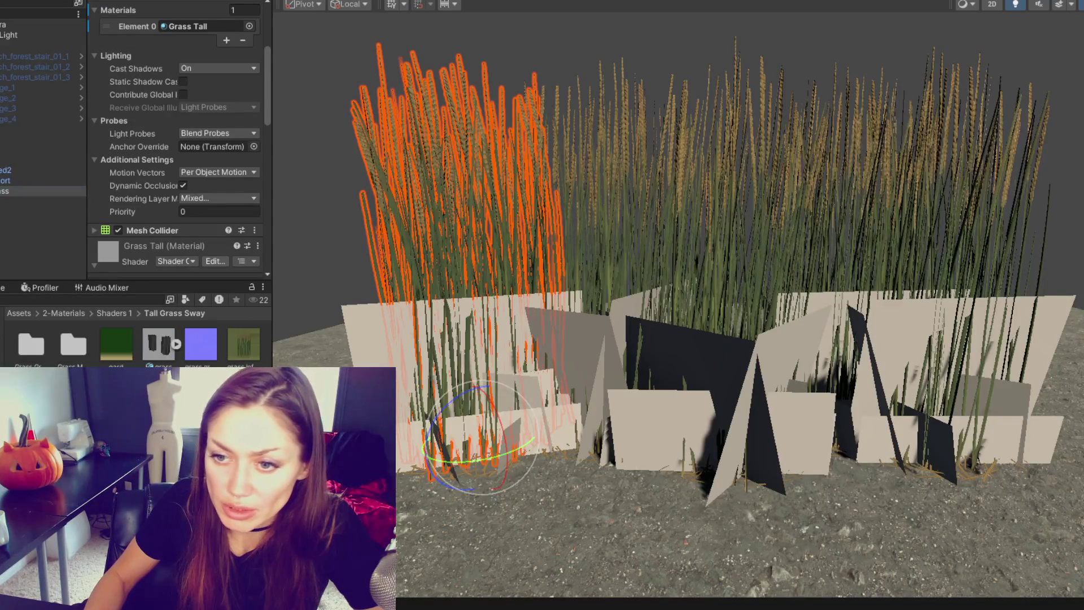
pyautogui.scroll(-10, 175, 142)
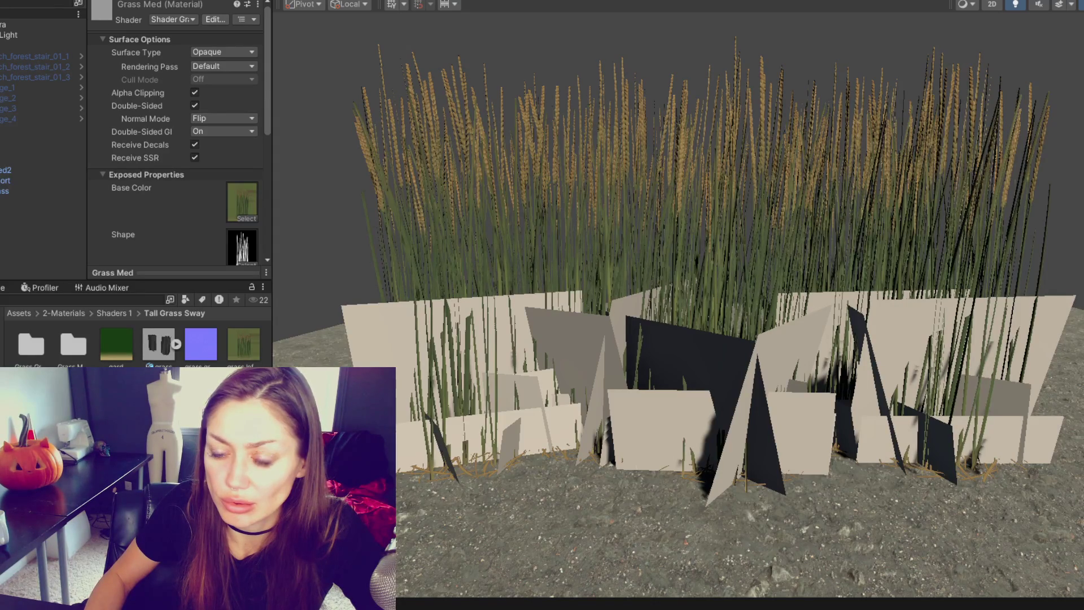
# Open the Grass Med folder and drag the grayscale texture into the material's Shape slot.
pyautogui.scroll(-5, 234, 239)
pyautogui.moveTo(237, 69); pyautogui.dragTo(244, 7)
pyautogui.scroll(3, 163, 199)
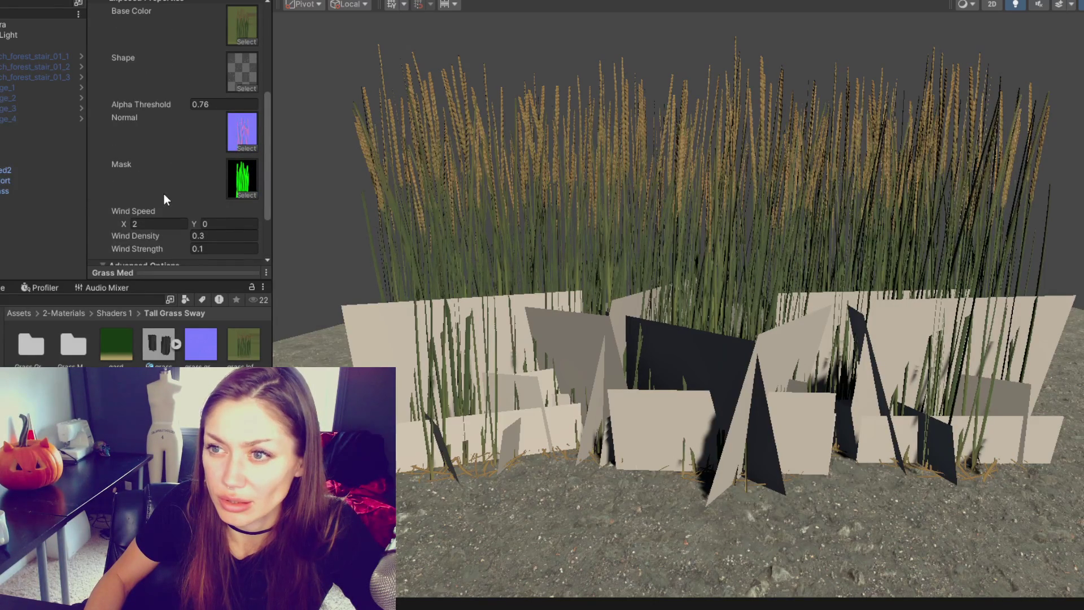
pyautogui.scroll(2, 164, 195)
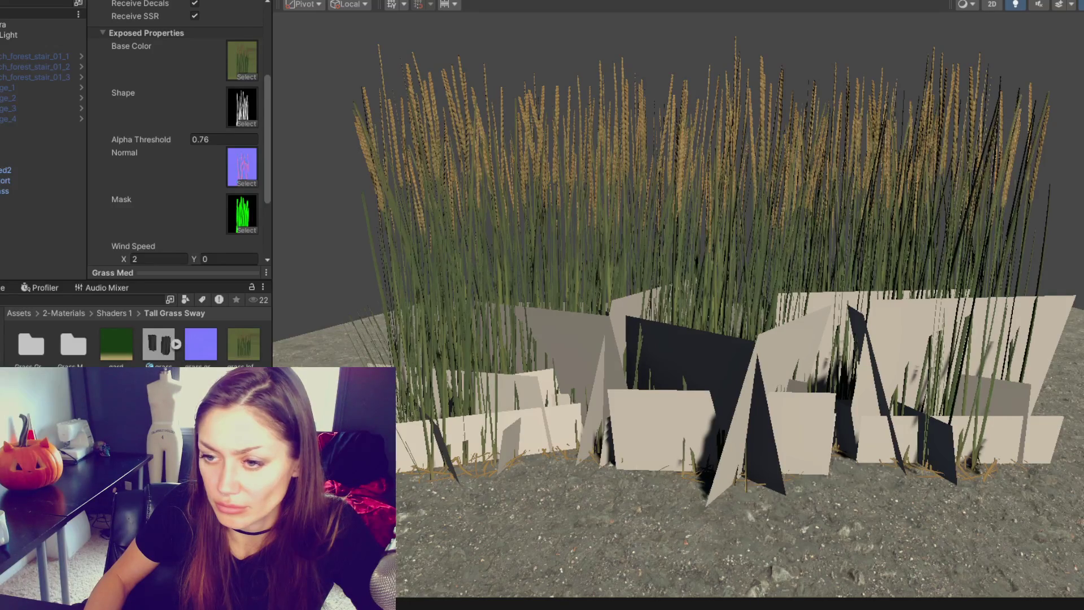
pyautogui.doubleClick(73, 343)
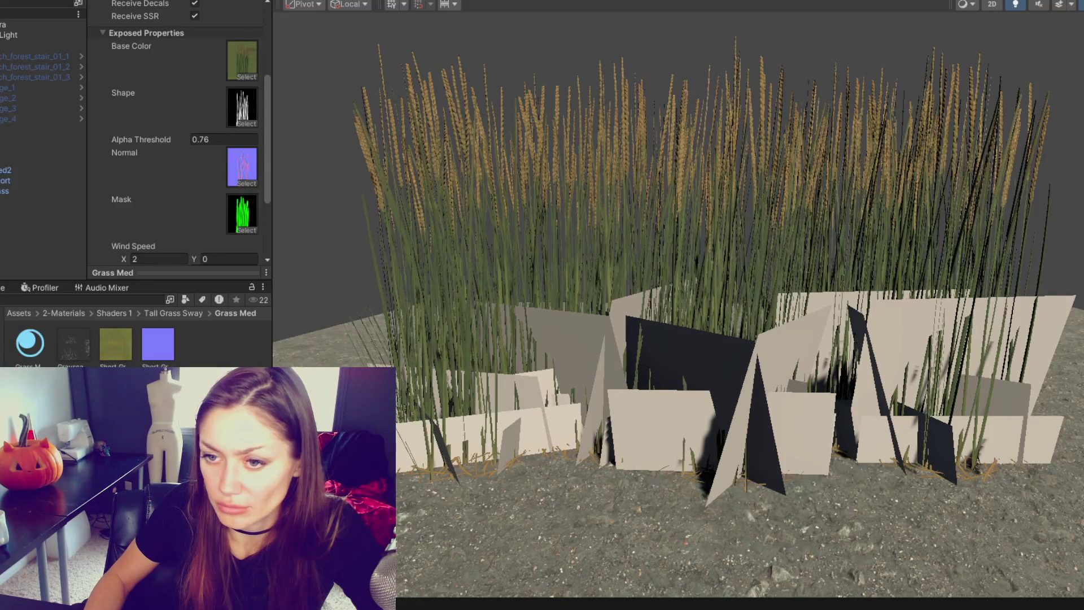
pyautogui.moveTo(74, 338)
pyautogui.mouseDown()
pyautogui.moveTo(250, 23)
pyautogui.moveTo(244, 32)
pyautogui.mouseUp()
# Show the Grayscale 1 texture's import settings from Tall Grass Sway and open the Grass Ground folder.
pyautogui.scroll(3, 167, 140)
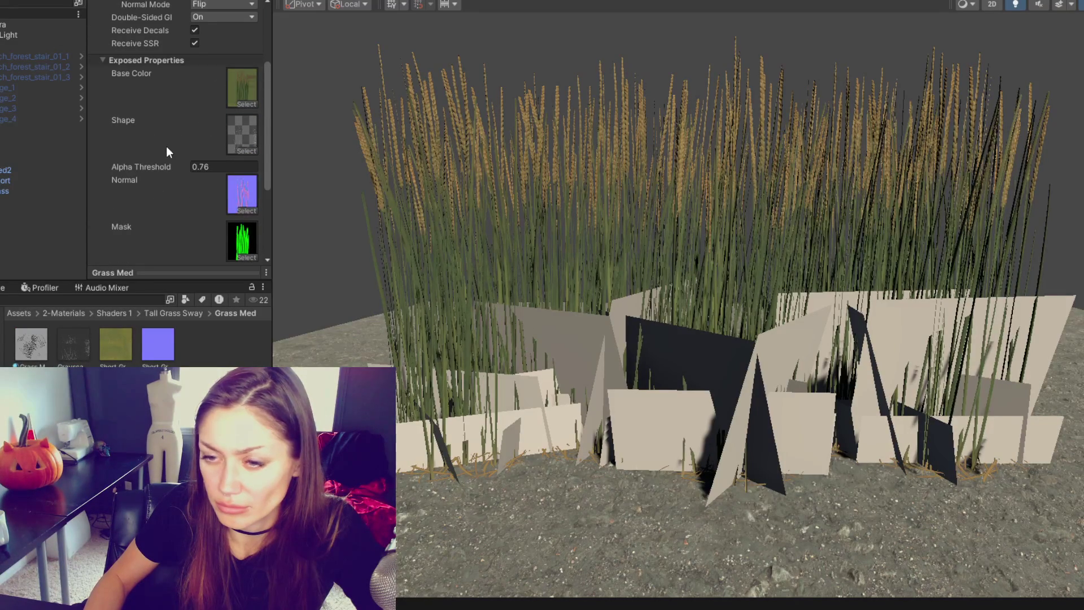
pyautogui.click(174, 313)
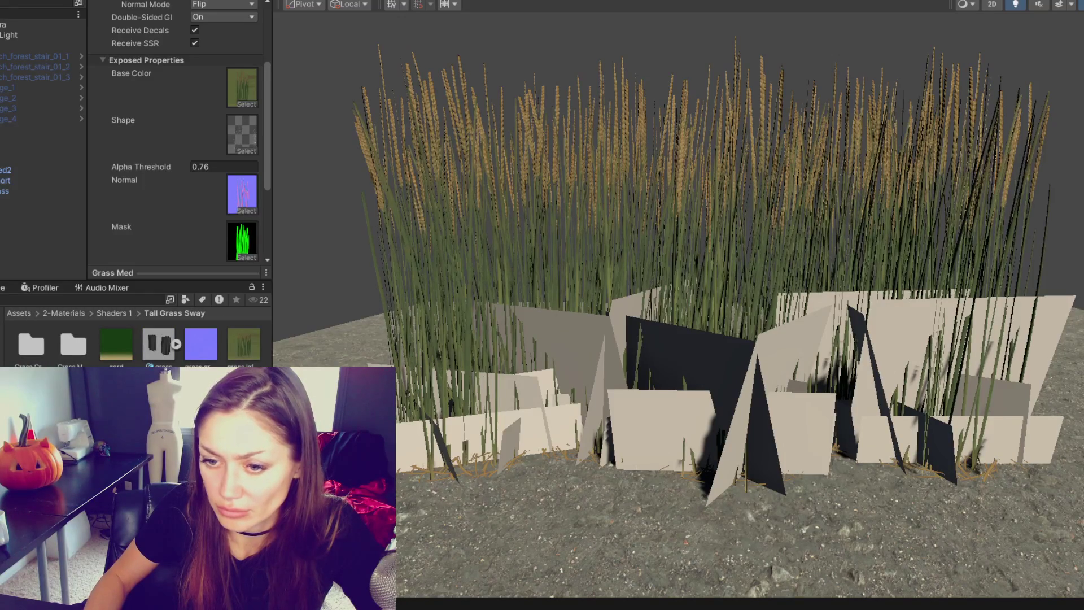
pyautogui.doubleClick(243, 240)
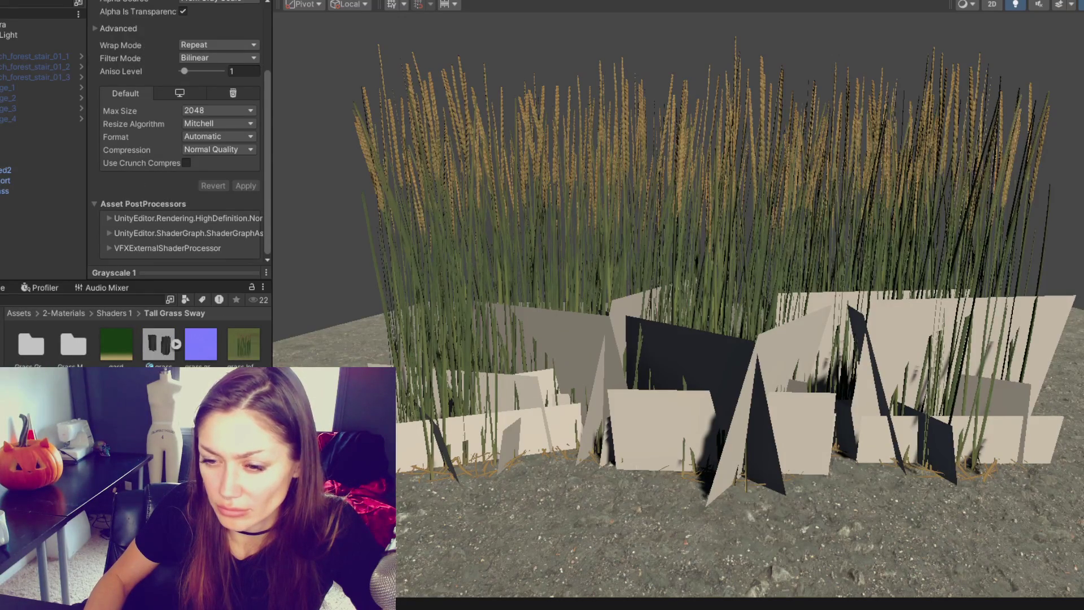
pyautogui.doubleClick(31, 344)
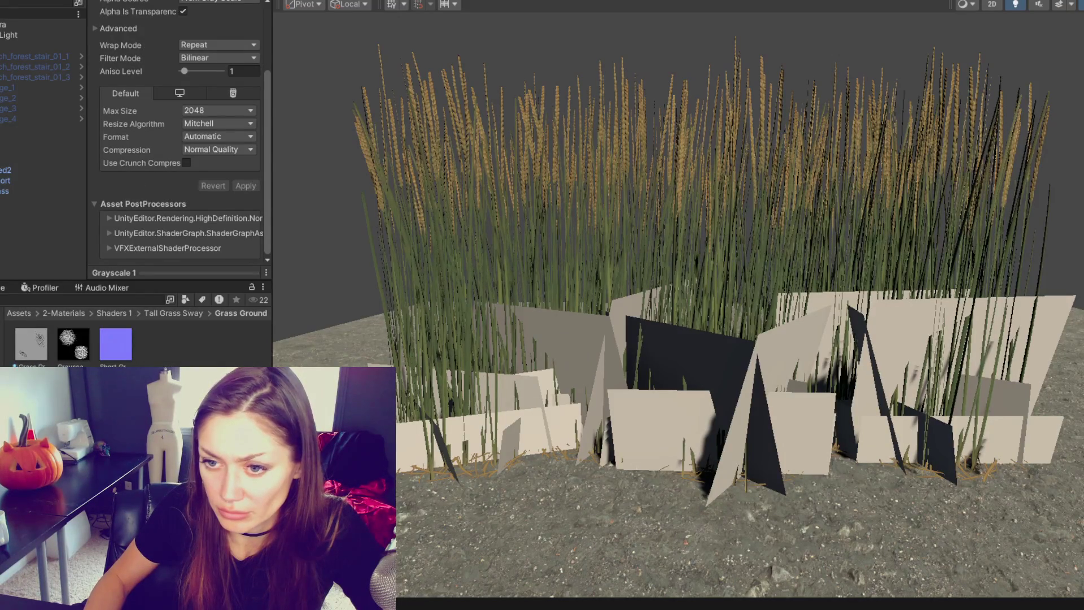
# Set the Grayscale texture's Alpha Source to None and apply the import settings.
pyautogui.hotkey('ctrl', 'd')
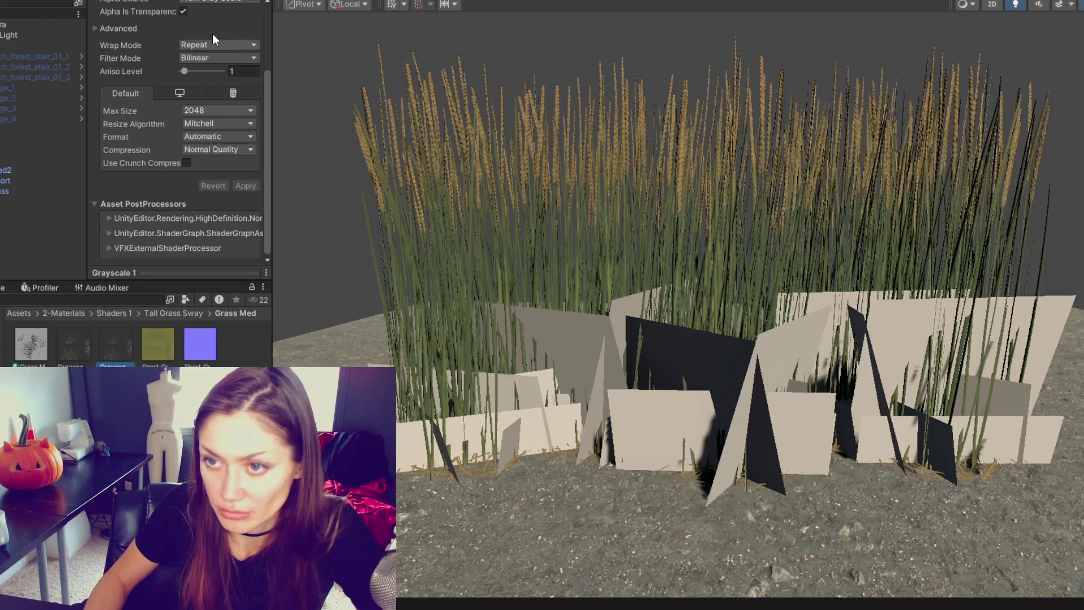
pyautogui.scroll(5, 212, 39)
pyautogui.click(212, 90)
pyautogui.click(186, 104)
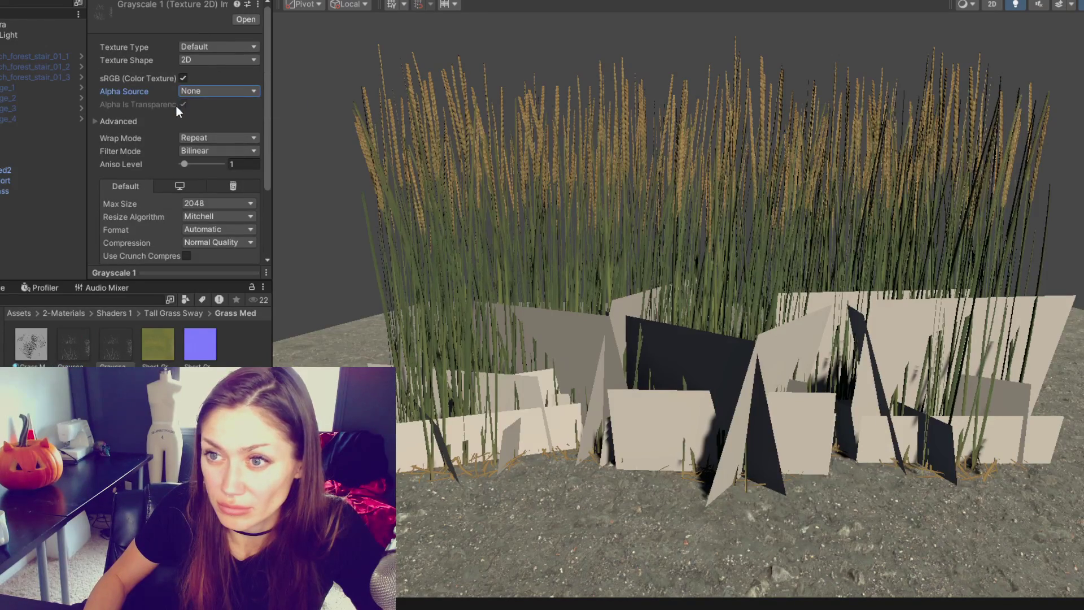
pyautogui.scroll(-3, 209, 111)
pyautogui.click(246, 185)
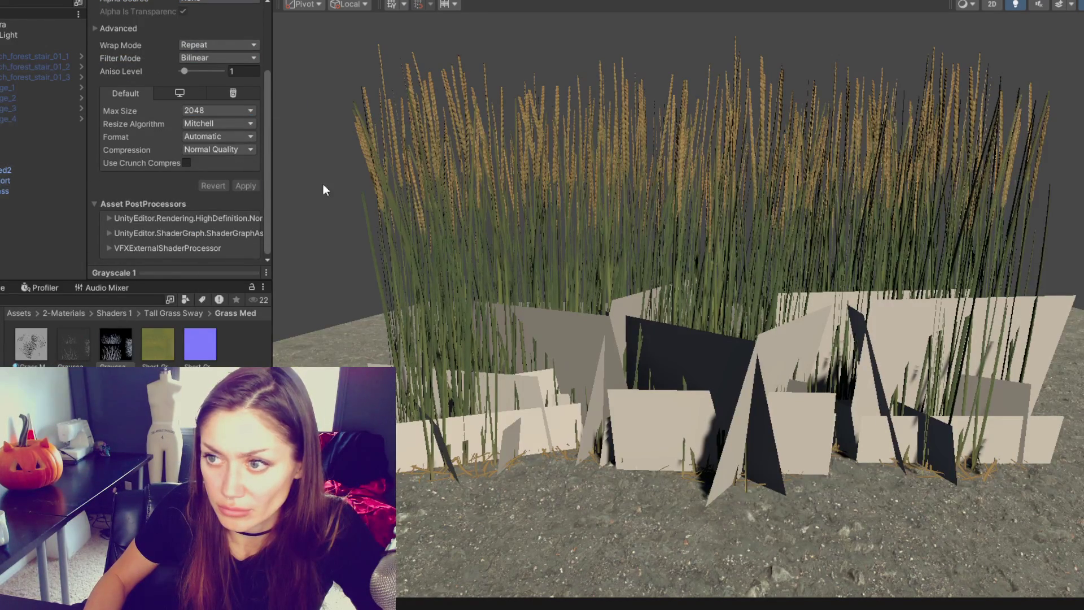
# On the medium grass's Grass Med material, assign the grass texture to Shape and raise Alpha Threshold from 0.76 to 2.25.
pyautogui.click(397, 384)
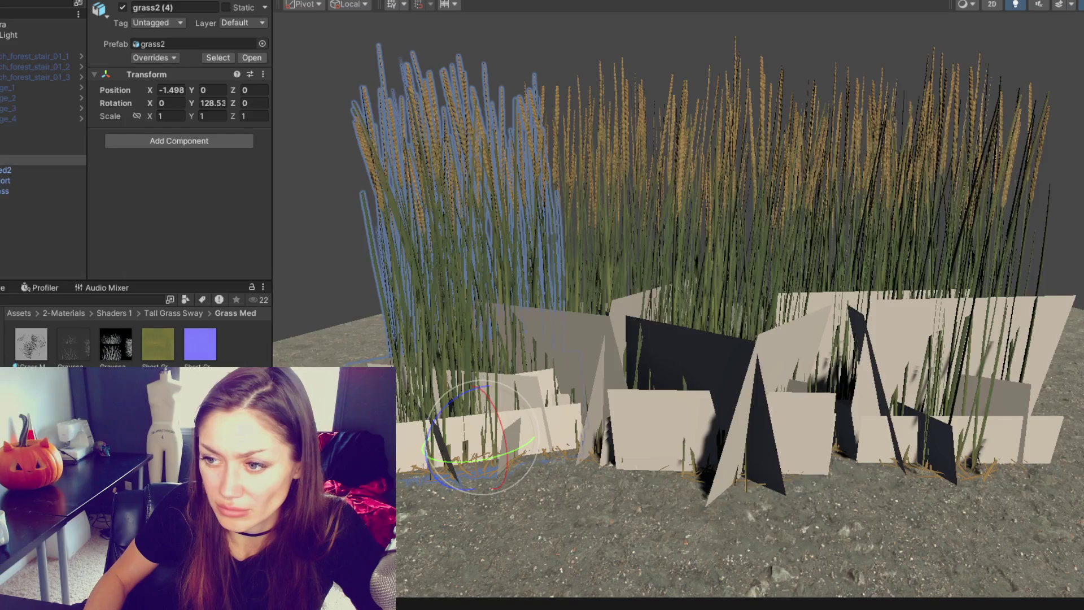
pyautogui.click(26, 168)
pyautogui.scroll(-5, 130, 188)
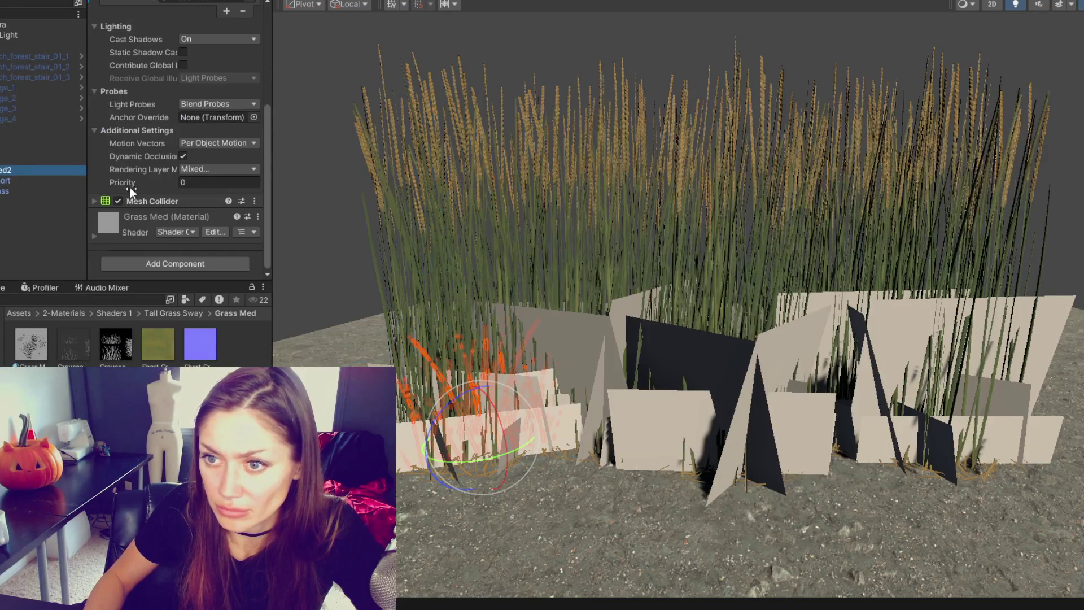
pyautogui.click(131, 218)
pyautogui.scroll(-10, 139, 203)
pyautogui.moveTo(240, 168); pyautogui.dragTo(239, 107)
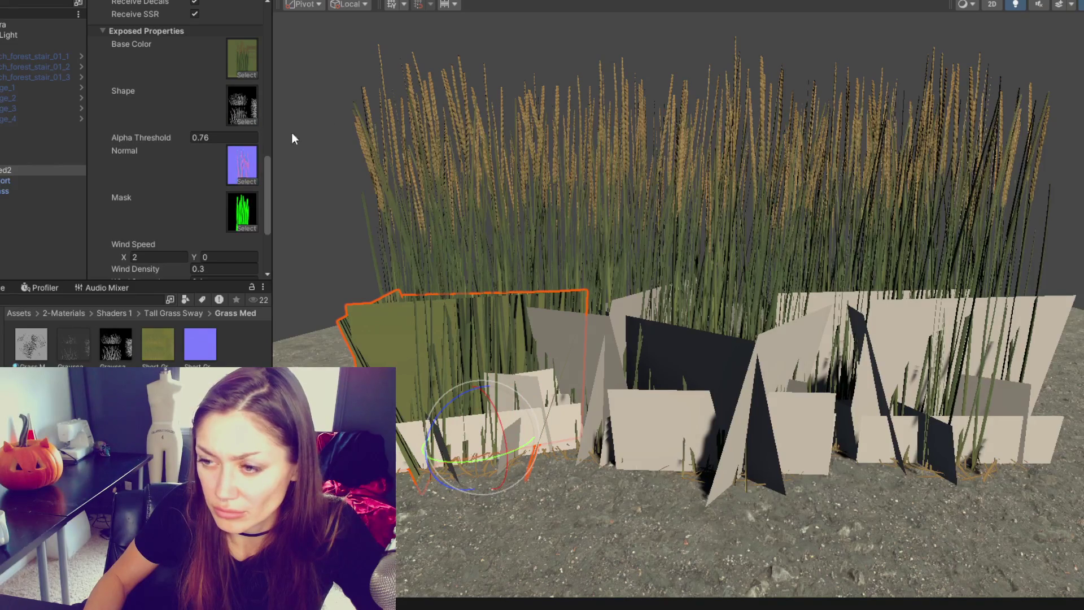
pyautogui.moveTo(138, 131)
pyautogui.mouseDown()
pyautogui.moveTo(178, 138)
pyautogui.moveTo(127, 149)
pyautogui.mouseUp()
# Set the Grayscale texture's Alpha Source to Input Texture Alpha and apply.
pyautogui.click(124, 355)
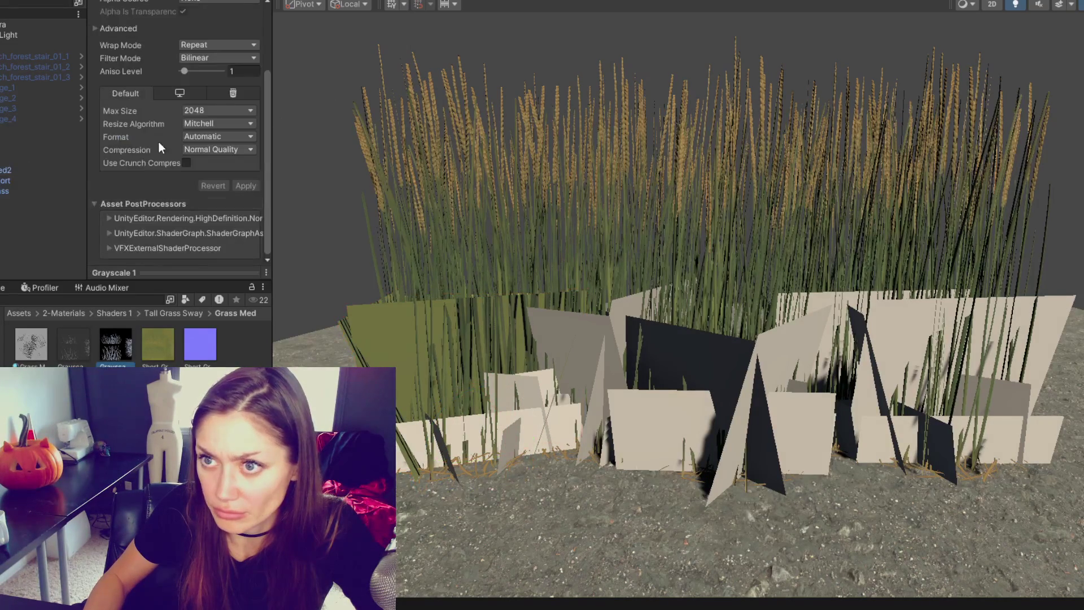
pyautogui.click(195, 91)
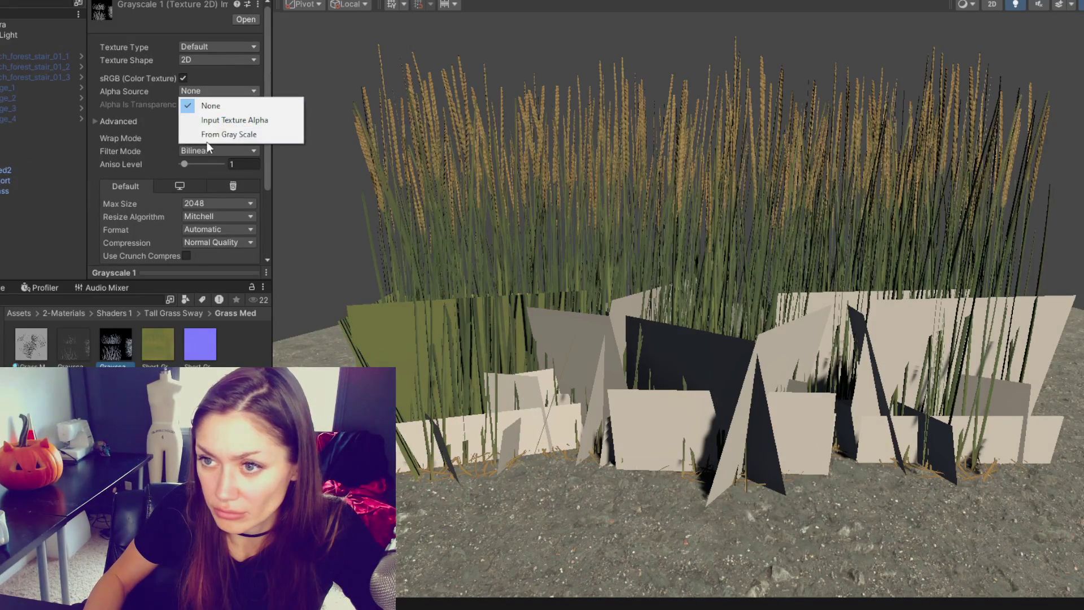
pyautogui.click(215, 119)
pyautogui.scroll(-3, 214, 117)
pyautogui.click(249, 187)
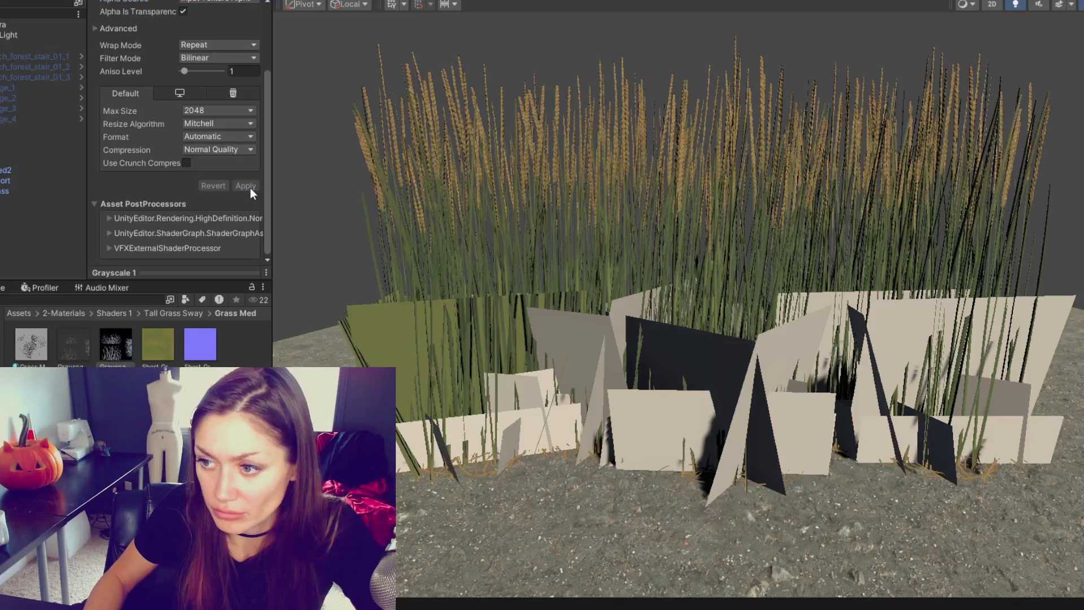
# Delete the Grayscale texture from the project and confirm the removal.
pyautogui.scroll(3, 233, 147)
pyautogui.click(208, 90)
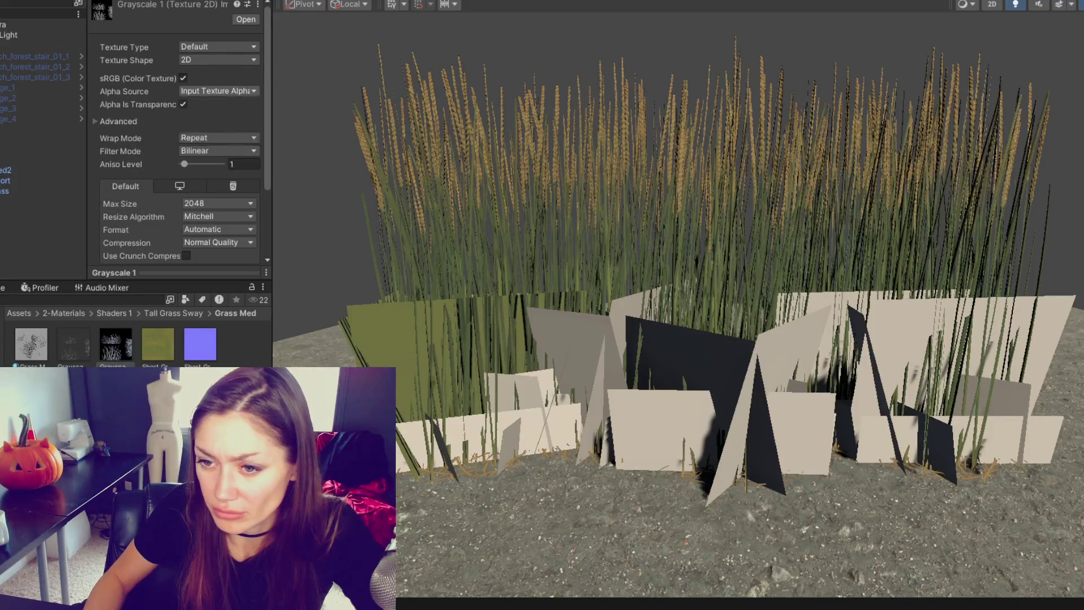
pyautogui.click(125, 352)
pyautogui.press('Delete')
pyautogui.press('Return')
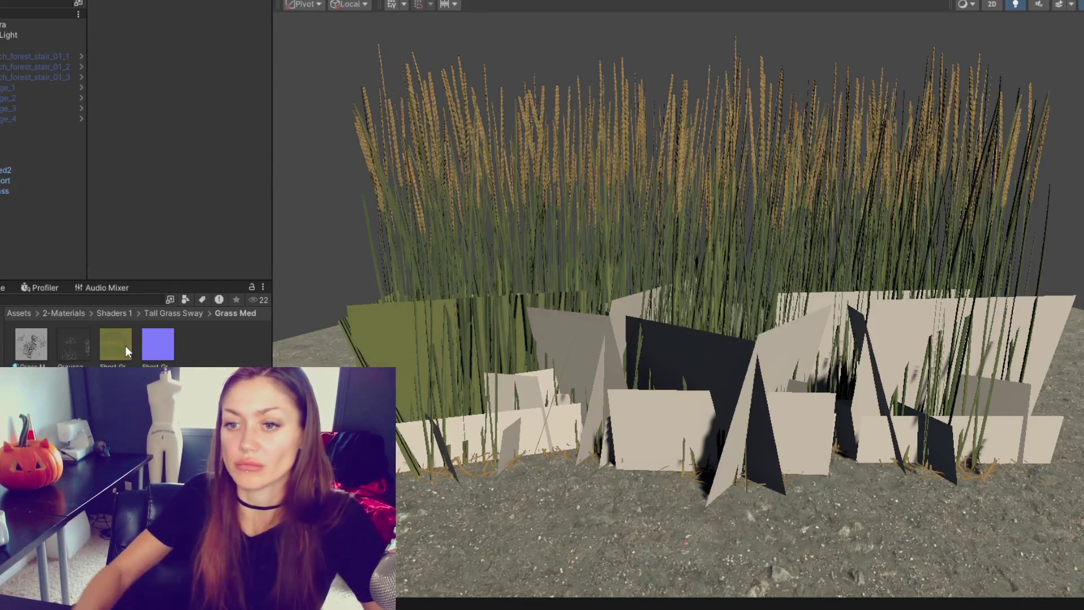
# Give the short grass quad's material an olive Base Color, a Shape texture, and the flat normal map.
pyautogui.click(385, 321)
pyautogui.click(386, 321)
pyautogui.scroll(-10, 174, 244)
pyautogui.scroll(-1, 181, 218)
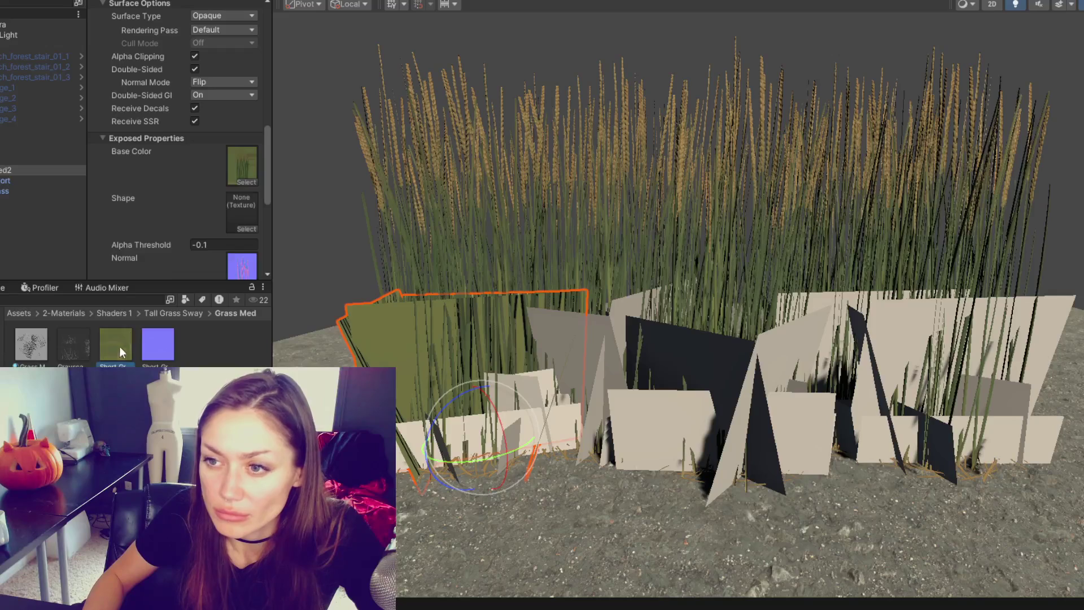
pyautogui.moveTo(235, 164); pyautogui.dragTo(235, 164)
pyautogui.scroll(-2, 238, 186)
pyautogui.moveTo(72, 334)
pyautogui.mouseDown()
pyautogui.moveTo(237, 186)
pyautogui.moveTo(248, 128)
pyautogui.mouseUp()
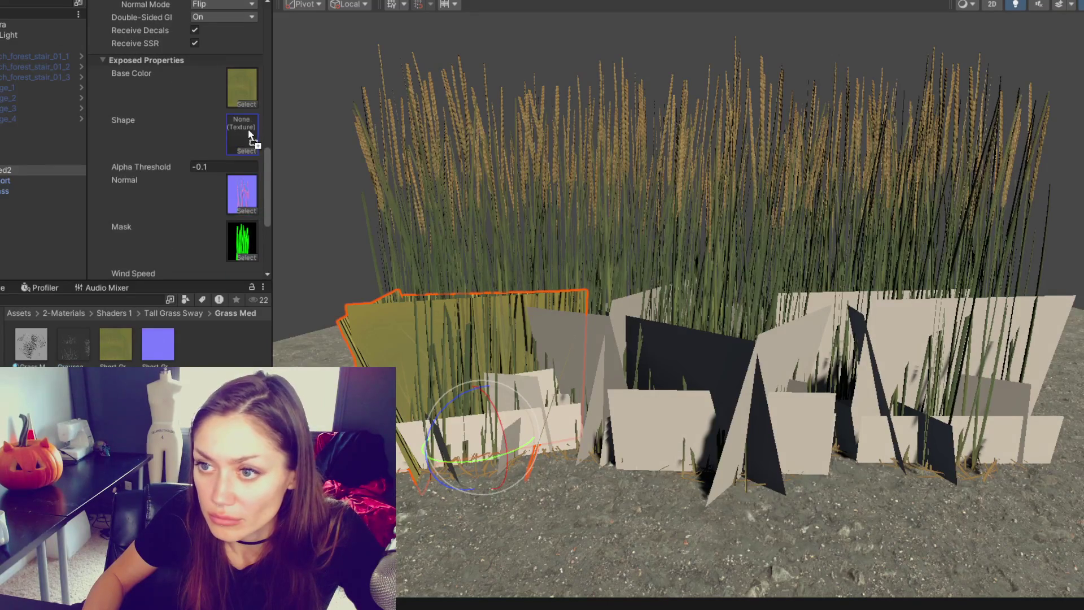
pyautogui.moveTo(156, 344); pyautogui.dragTo(242, 155)
# Clear the Mask texture and set Alpha Threshold to 0.06 so the blades cut out.
pyautogui.scroll(-1, 242, 155)
pyautogui.click(235, 206)
pyautogui.press('Delete')
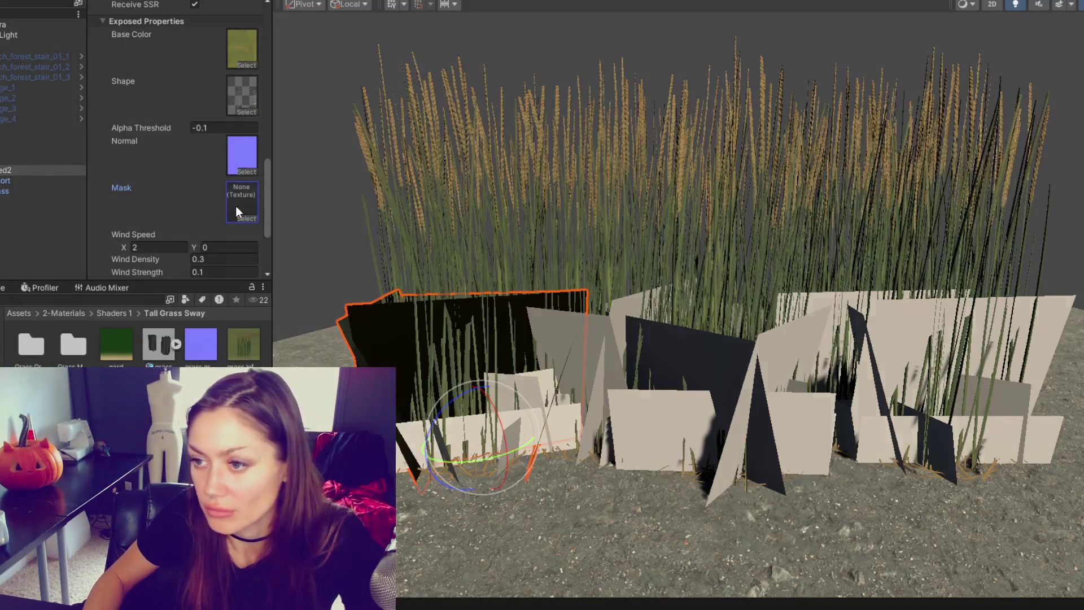
pyautogui.moveTo(182, 126); pyautogui.dragTo(170, 128)
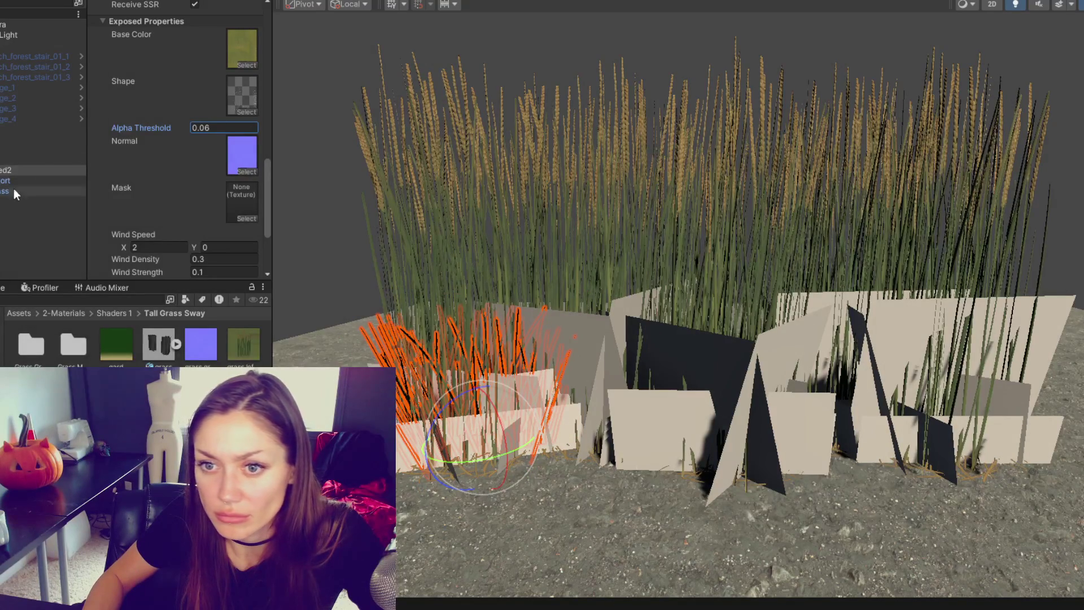
# Delete the grass2 (1) and grass2 clumps from the scene.
pyautogui.click(9, 212)
pyautogui.press('Delete')
pyautogui.click(9, 152)
pyautogui.press('Delete')
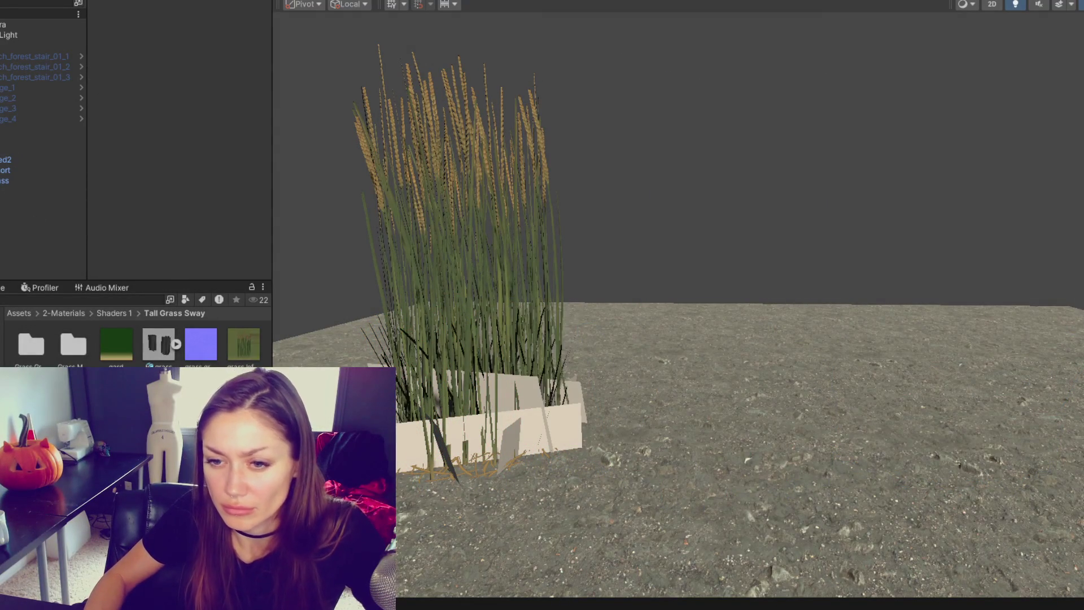
# Open the Grass Ground folder and select the short grass Grass_Med2 to show its material.
pyautogui.doubleClick(31, 344)
pyautogui.press('Down')
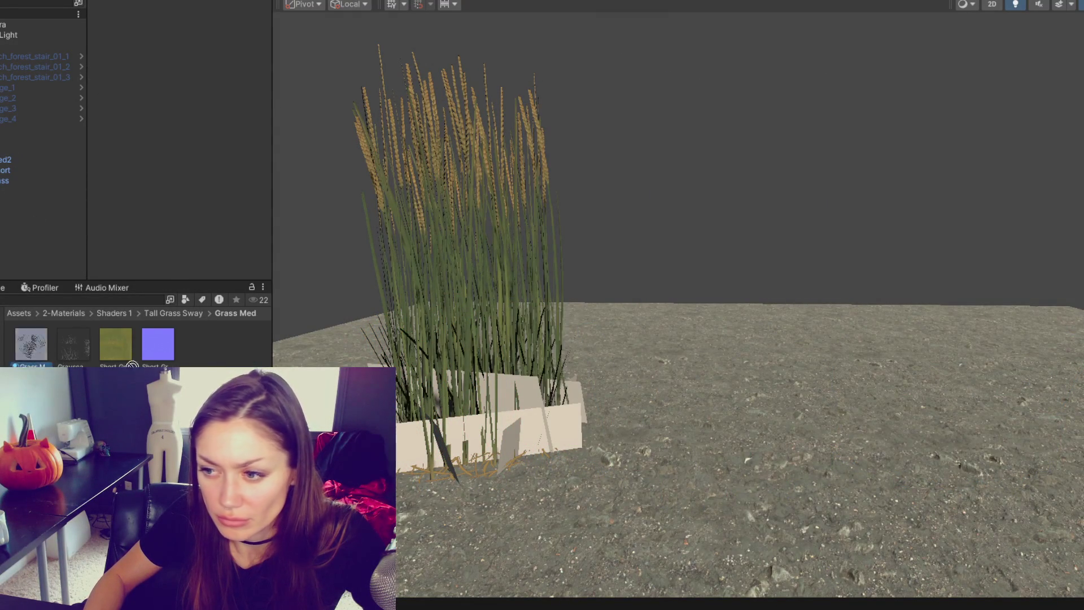
pyautogui.click(408, 446)
pyautogui.press('Up')
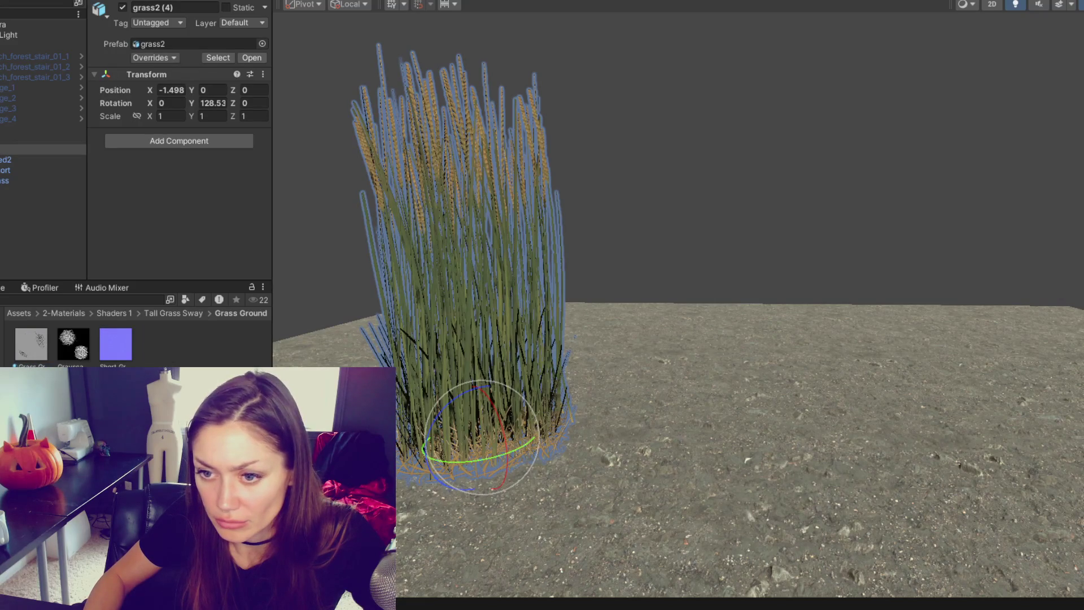
pyautogui.click(409, 421)
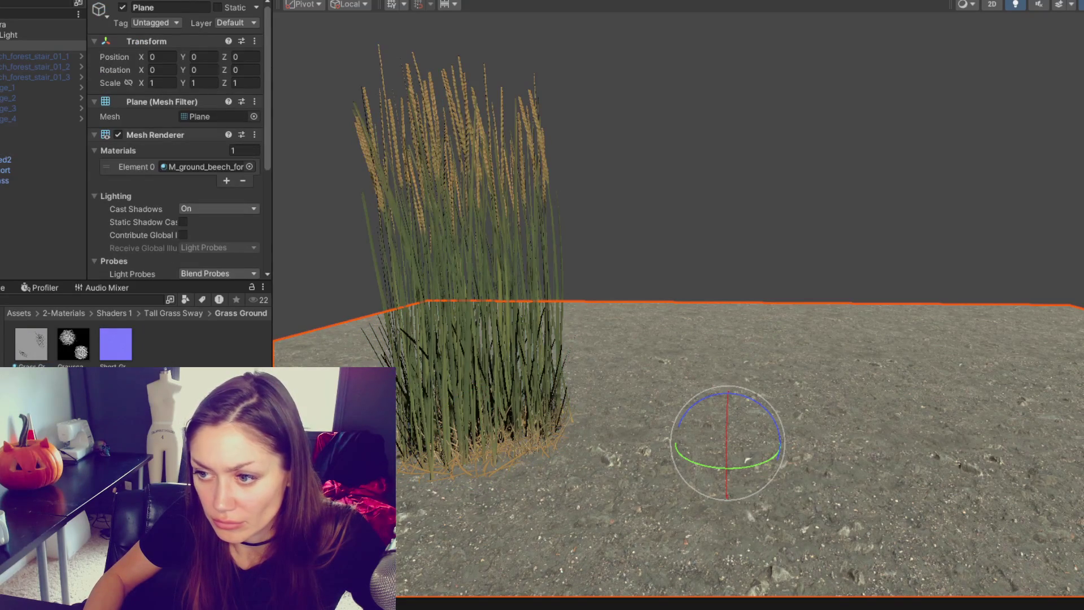
pyautogui.click(408, 421)
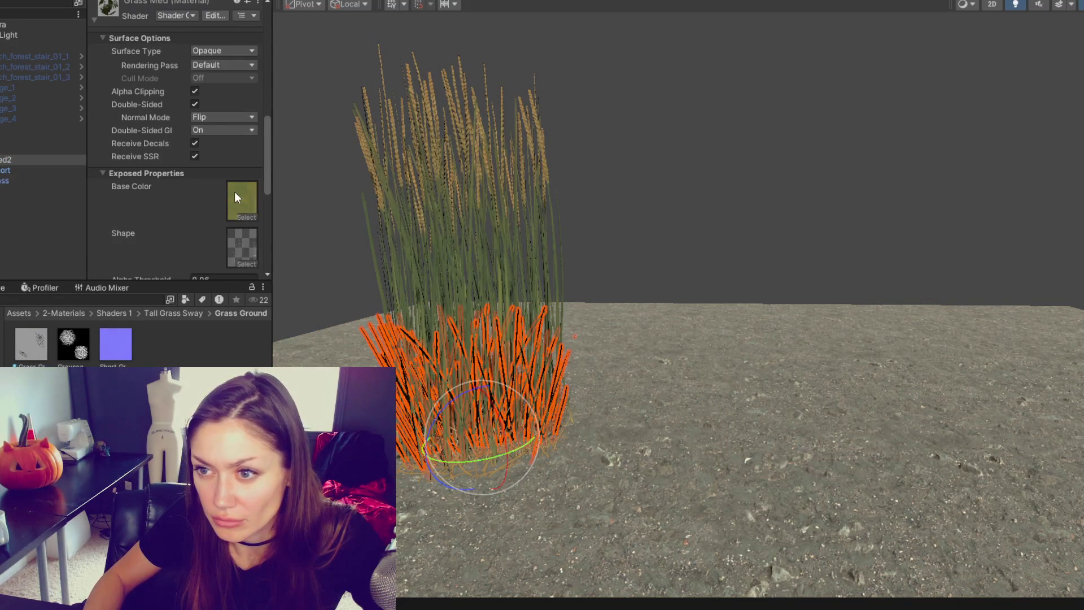
# Preview the grass clump in play mode, orbiting around it, then stop playing.
pyautogui.scroll(-3, 235, 191)
pyautogui.scroll(-5, 234, 156)
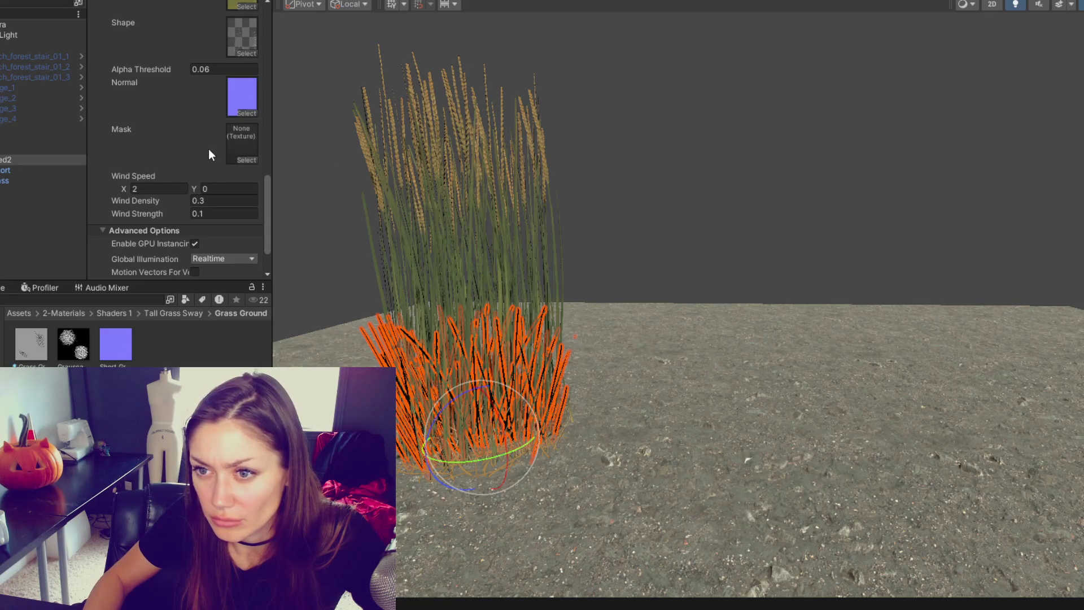
pyautogui.click(718, 179)
pyautogui.moveTo(717, 179)
pyautogui.mouseDown()
pyautogui.moveTo(459, 146)
pyautogui.moveTo(579, 227)
pyautogui.moveTo(907, 146)
pyautogui.moveTo(940, 114)
pyautogui.moveTo(662, 205)
pyautogui.moveTo(836, 198)
pyautogui.mouseUp()
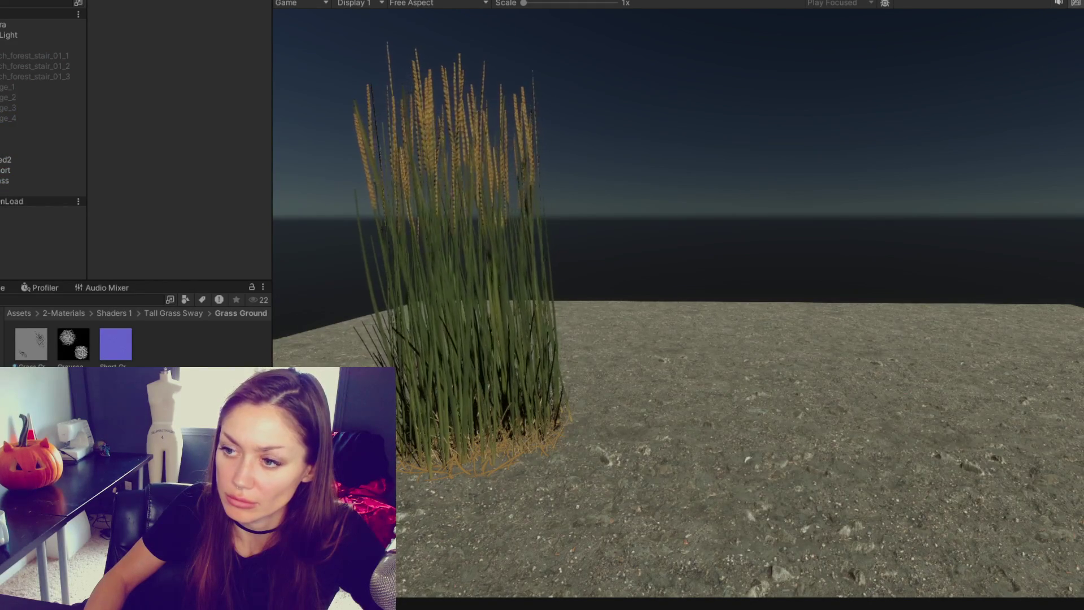
pyautogui.hotkey('ctrl', 'p')
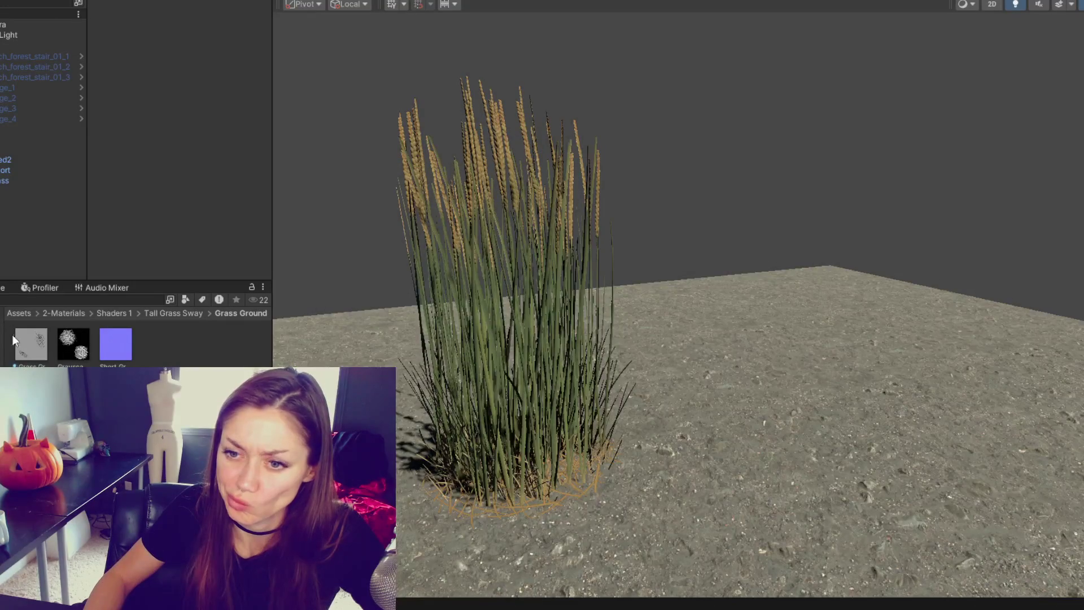
# Browse through the Grass Med and Tall Grass Sway folders up to Shaders 1.
pyautogui.click(173, 313)
pyautogui.doubleClick(73, 343)
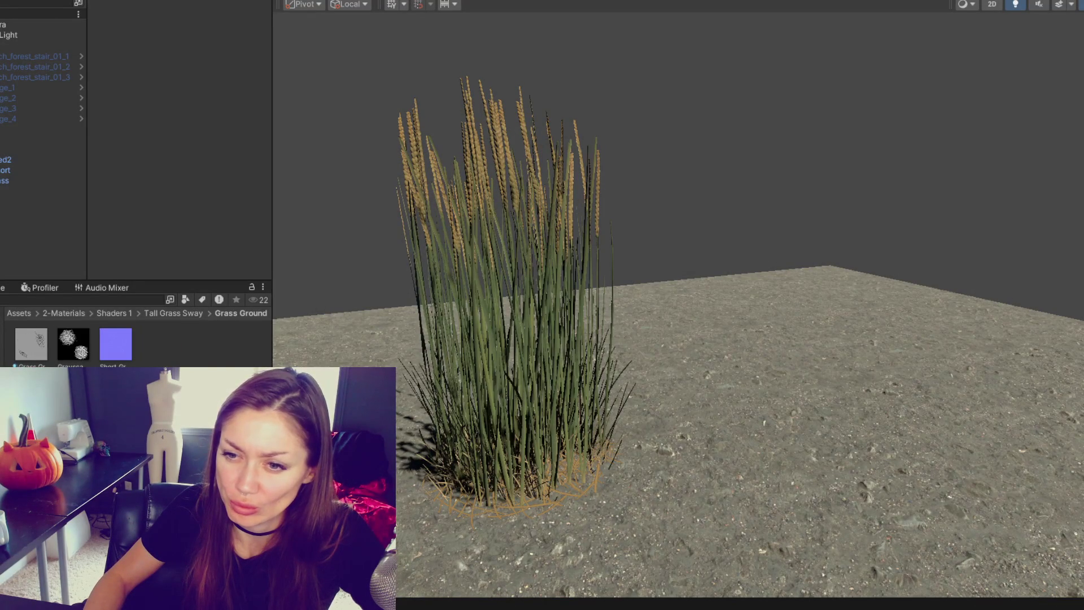
pyautogui.click(173, 313)
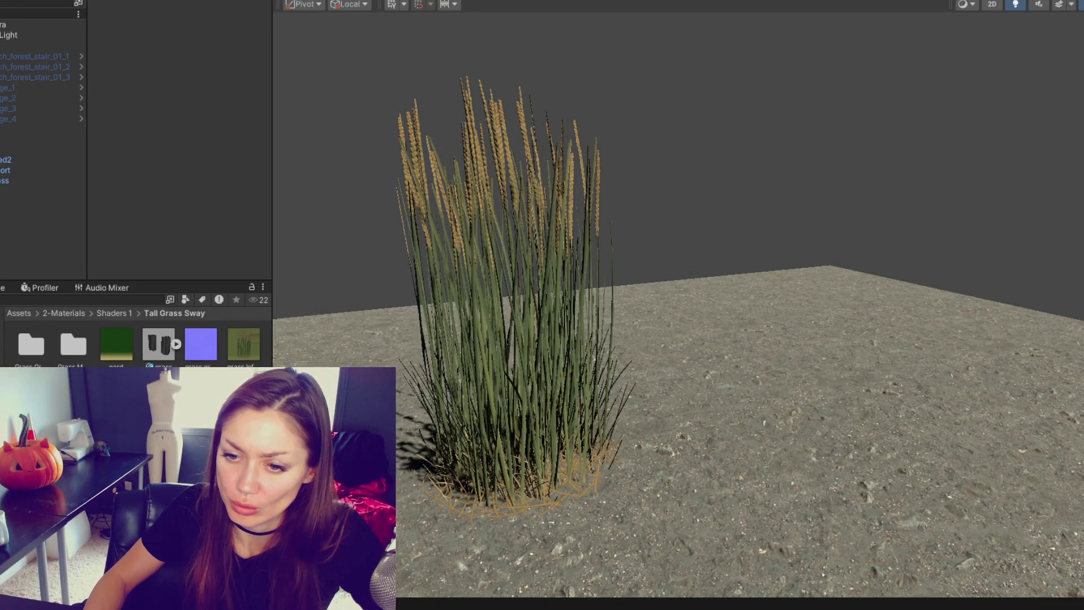
pyautogui.click(114, 313)
# Select the short grass Grass_Med2 and open its Tall Grass shader graph.
pyautogui.click(419, 385)
pyautogui.click(419, 385)
pyautogui.click(419, 385)
pyautogui.scroll(-10, 194, 161)
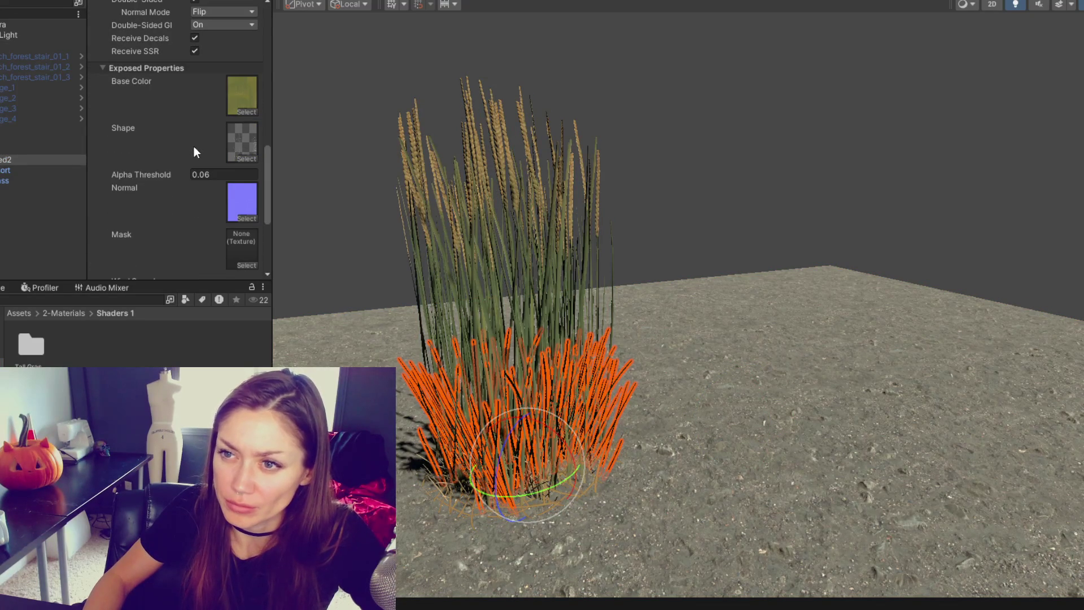
pyautogui.scroll(-3, 194, 147)
pyautogui.scroll(6, 192, 155)
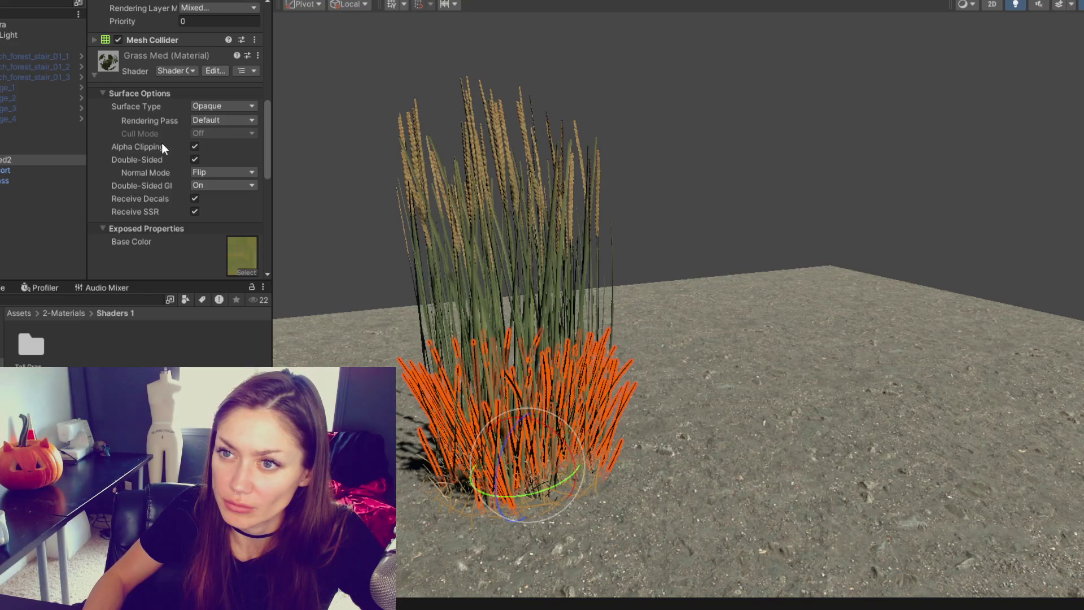
pyautogui.click(527, 1)
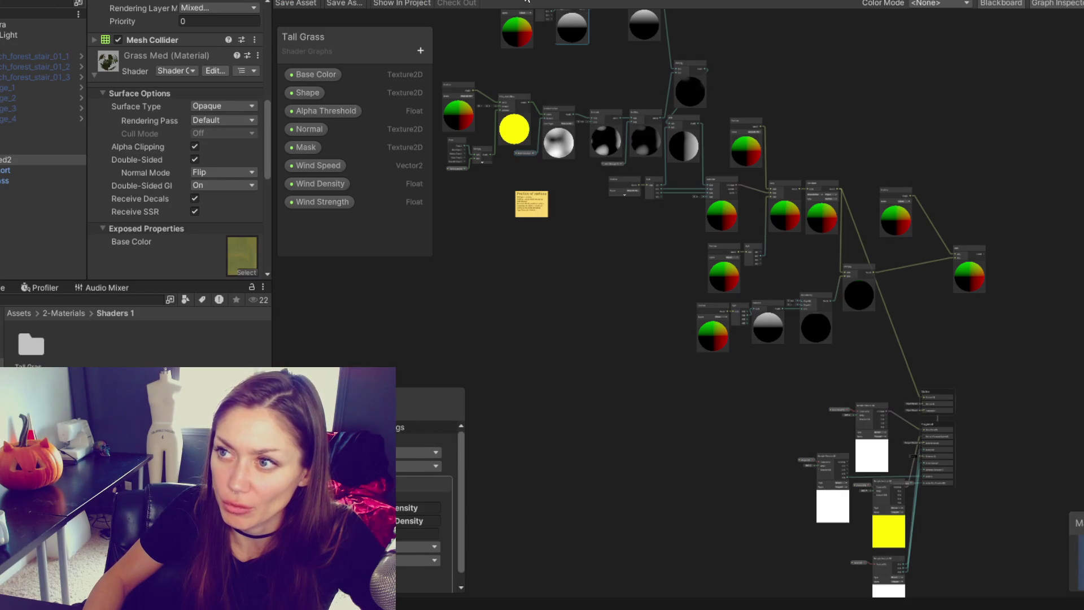
# Bring up the Tall Grass material's shader graph, widen the Inspector, and pan to the working area.
pyautogui.click(531, 2)
pyautogui.scroll(5, 169, 158)
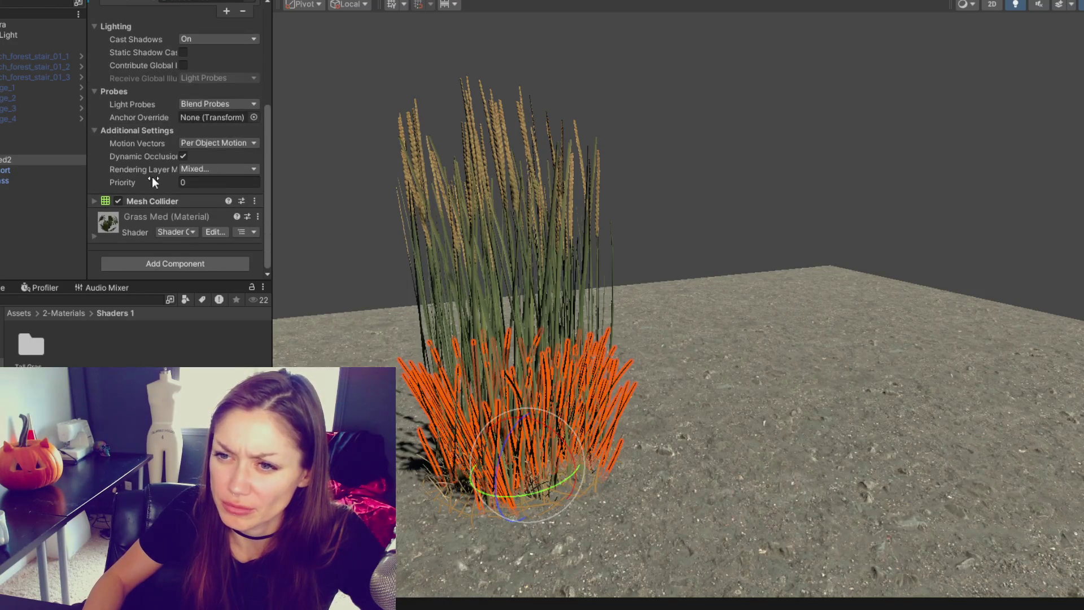
pyautogui.click(192, 232)
pyautogui.moveTo(273, 112)
pyautogui.mouseDown()
pyautogui.moveTo(466, 127)
pyautogui.moveTo(282, 128)
pyautogui.mouseUp()
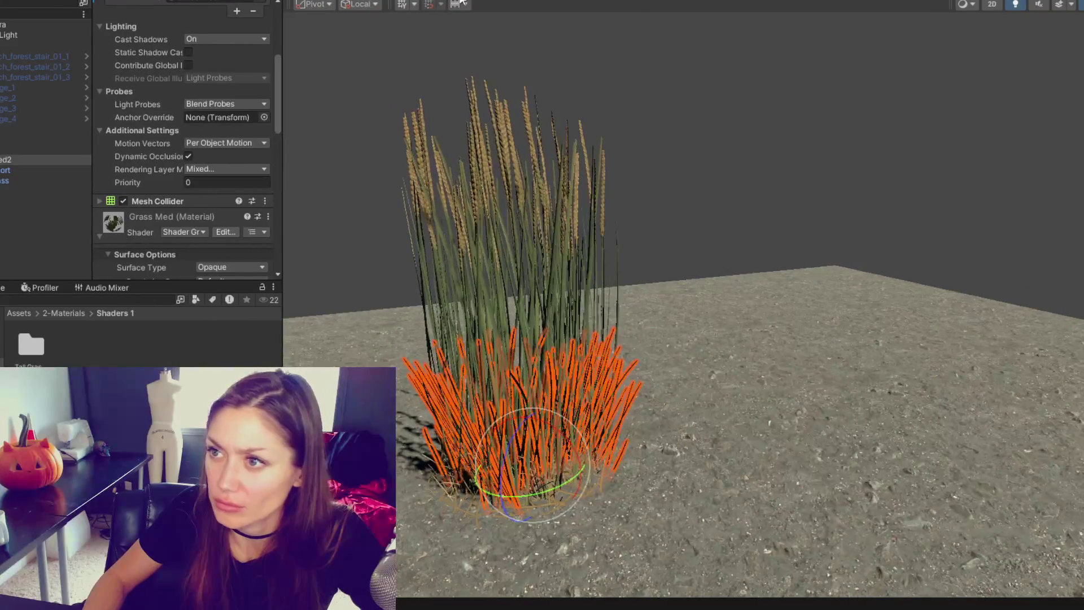
pyautogui.scroll(3, 762, 361)
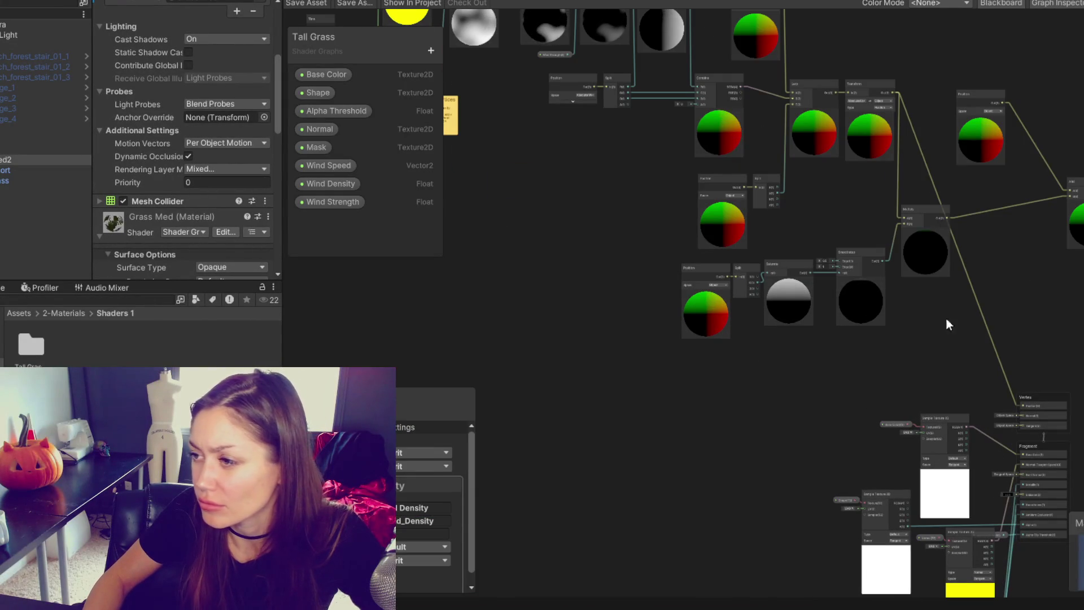
pyautogui.scroll(-2, 1059, 335)
pyautogui.moveTo(1044, 322); pyautogui.dragTo(819, 290)
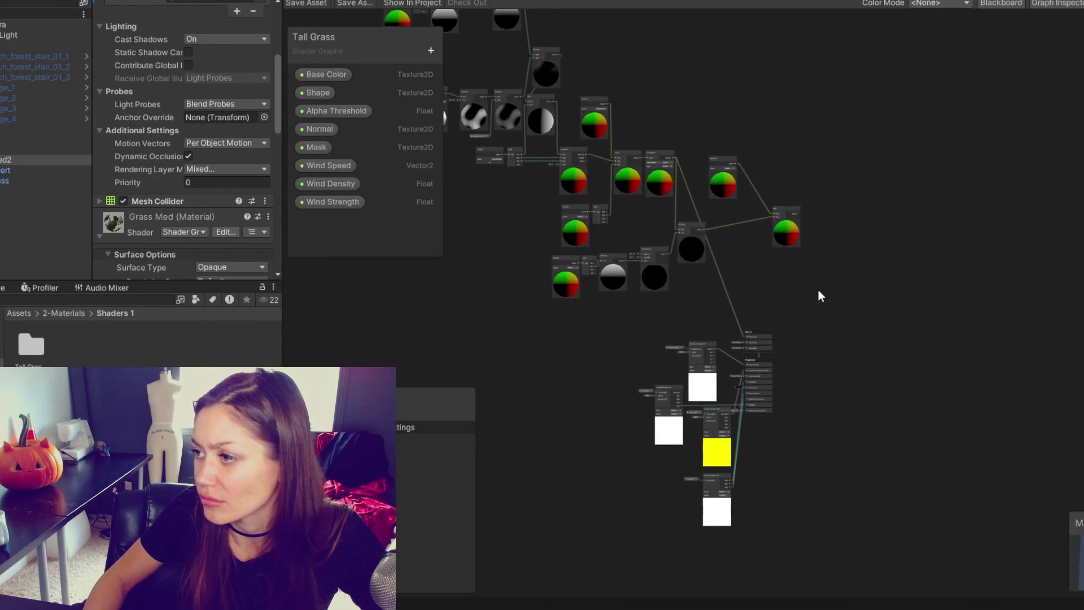
pyautogui.scroll(4, 820, 285)
pyautogui.rightClick(650, 272)
pyautogui.click(645, 247)
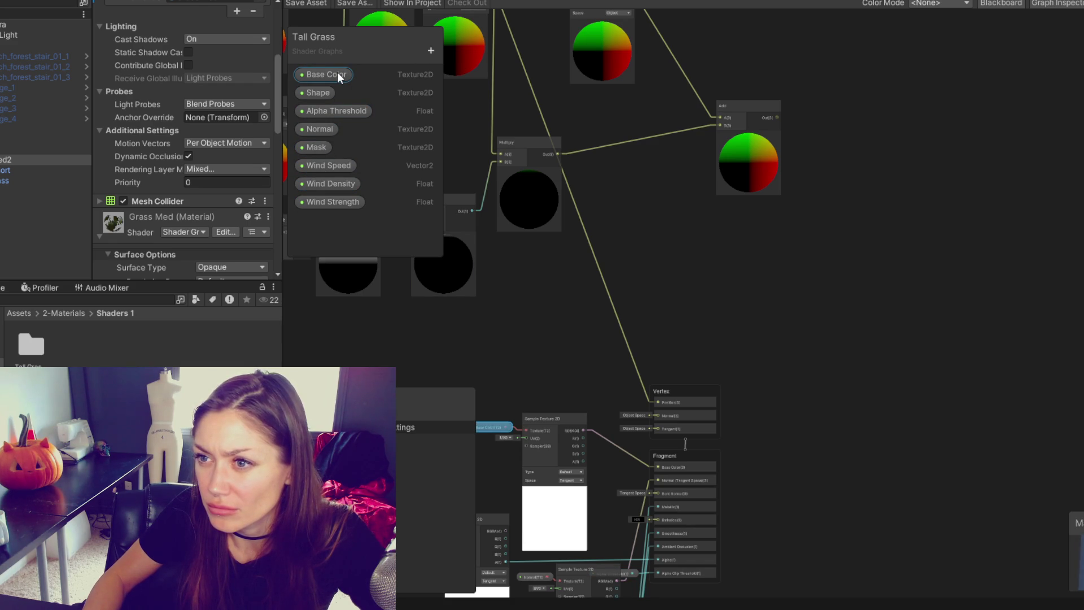
pyautogui.scroll(-8, 208, 107)
# Add a Color property named 'Color' and place it as a node in the graph.
pyautogui.click(431, 51)
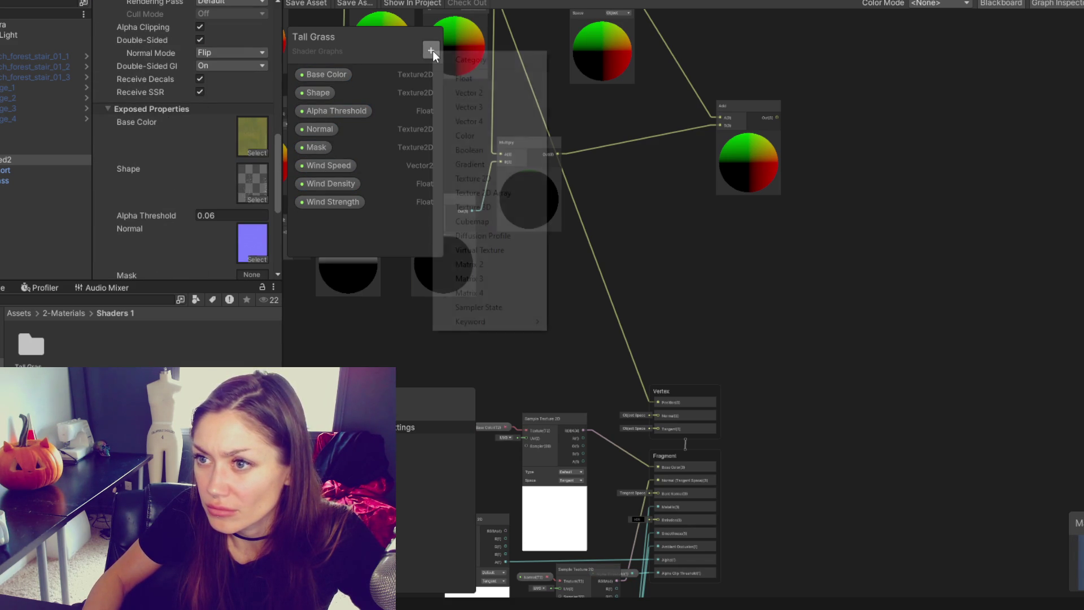
pyautogui.click(473, 141)
pyautogui.write('Colo')
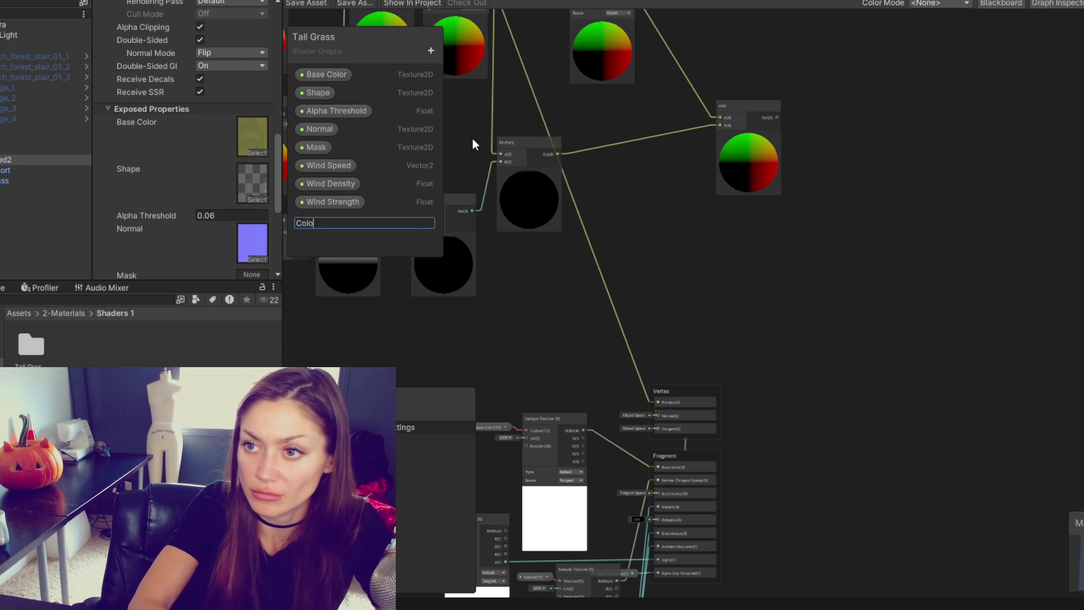
pyautogui.write('r')
pyautogui.press('Return')
pyautogui.moveTo(311, 219)
pyautogui.mouseDown()
pyautogui.moveTo(699, 324)
pyautogui.moveTo(707, 302)
pyautogui.mouseUp()
pyautogui.scroll(3, 700, 333)
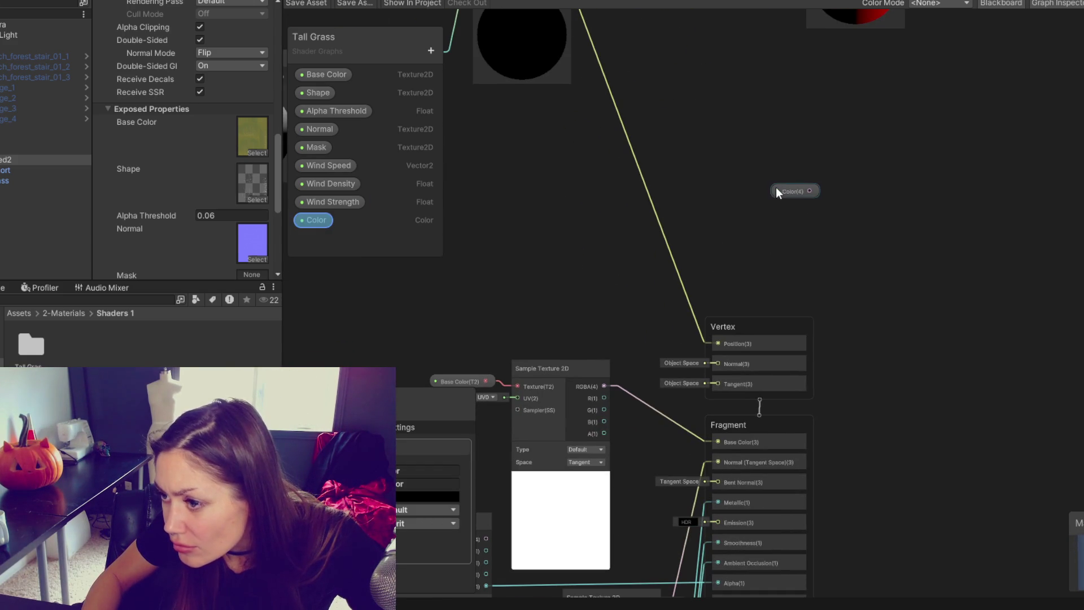
pyautogui.moveTo(567, 246); pyautogui.dragTo(532, 242)
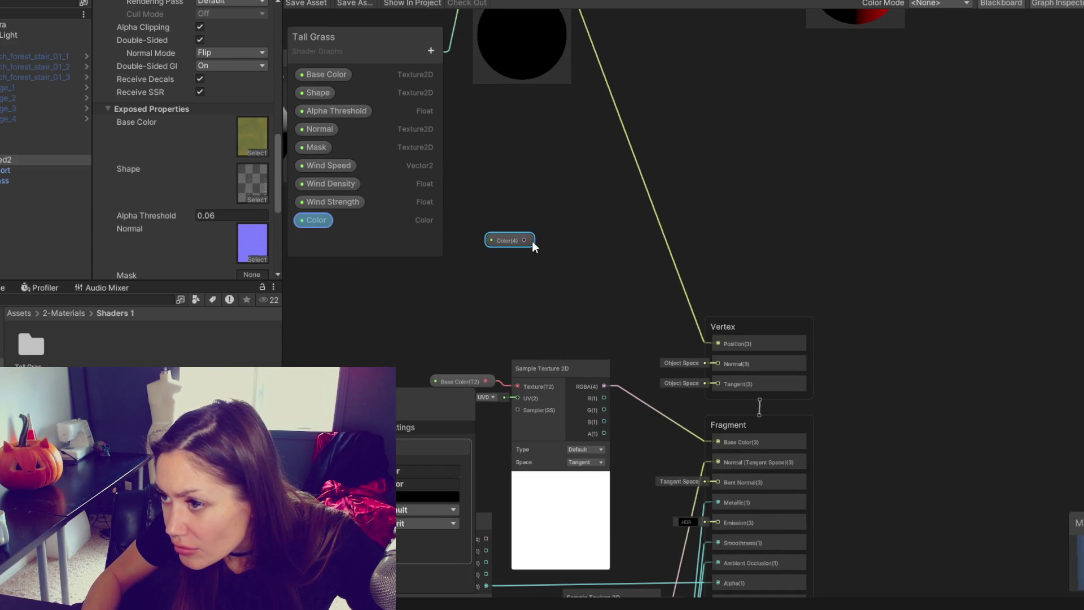
# Multiply the sampled texture RGBA by Color into Base Color, and save the graph.
pyautogui.rightClick(569, 233)
pyautogui.click(590, 242)
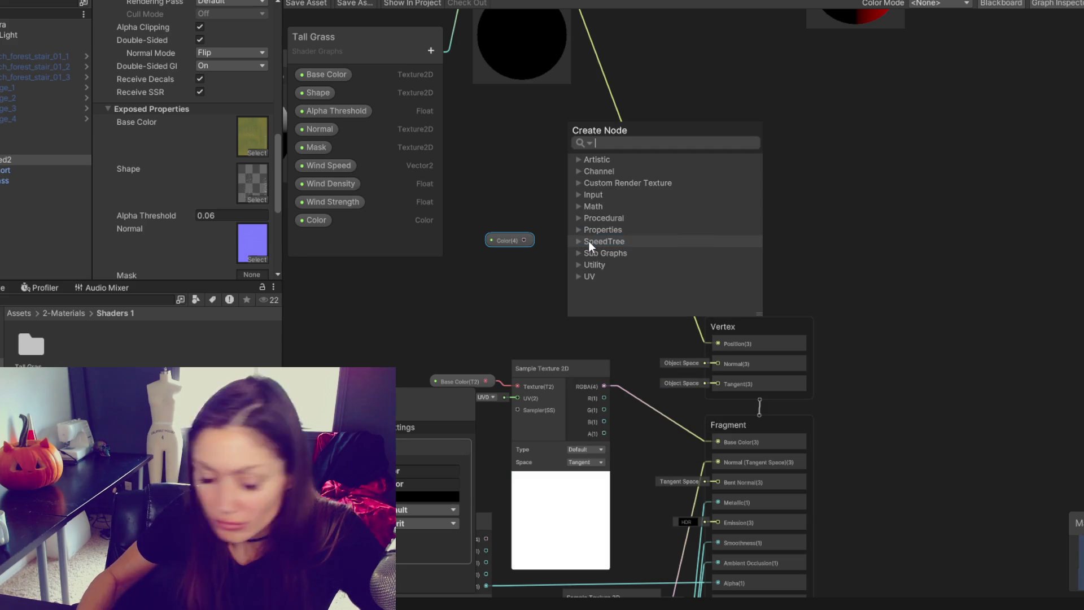
pyautogui.write('multiply')
pyautogui.press('Return')
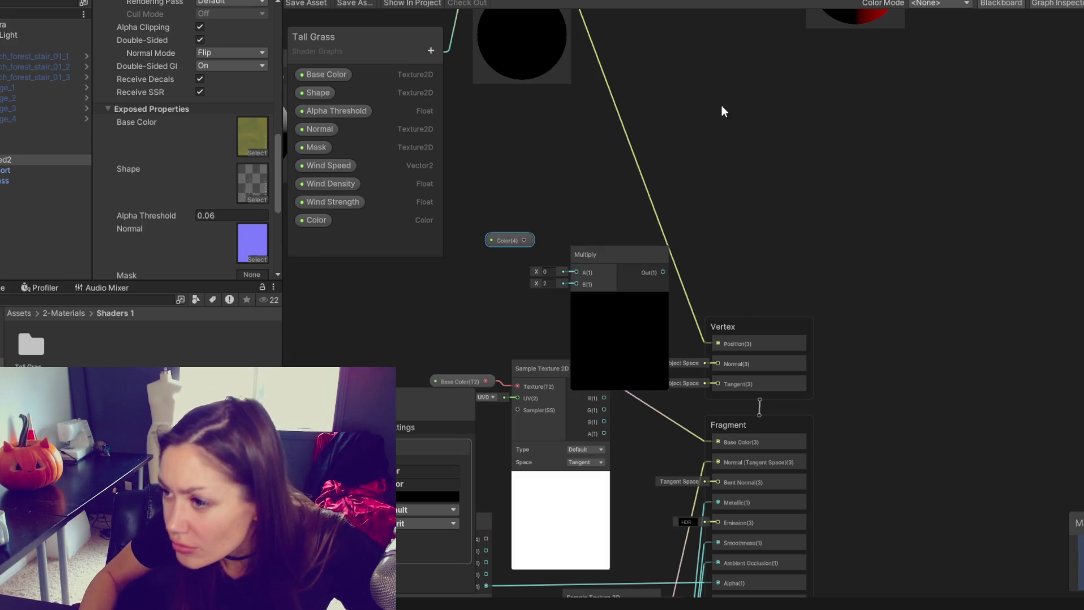
pyautogui.moveTo(592, 270)
pyautogui.mouseDown()
pyautogui.moveTo(656, 129)
pyautogui.moveTo(633, 150)
pyautogui.mouseUp()
pyautogui.moveTo(604, 387)
pyautogui.mouseDown()
pyautogui.moveTo(650, 186)
pyautogui.moveTo(620, 166)
pyautogui.mouseUp()
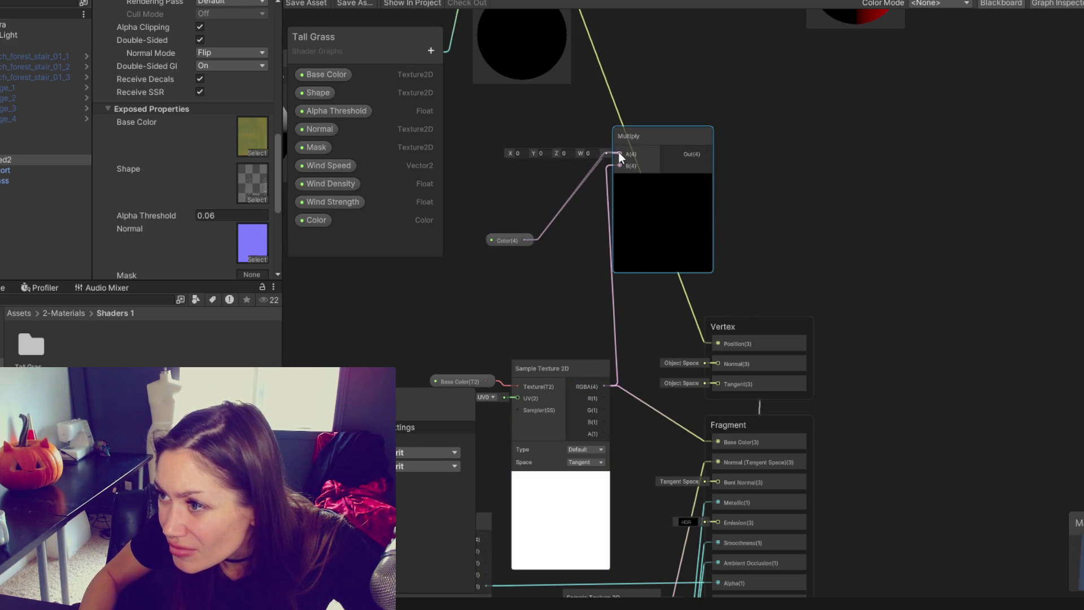
pyautogui.moveTo(706, 155); pyautogui.dragTo(718, 442)
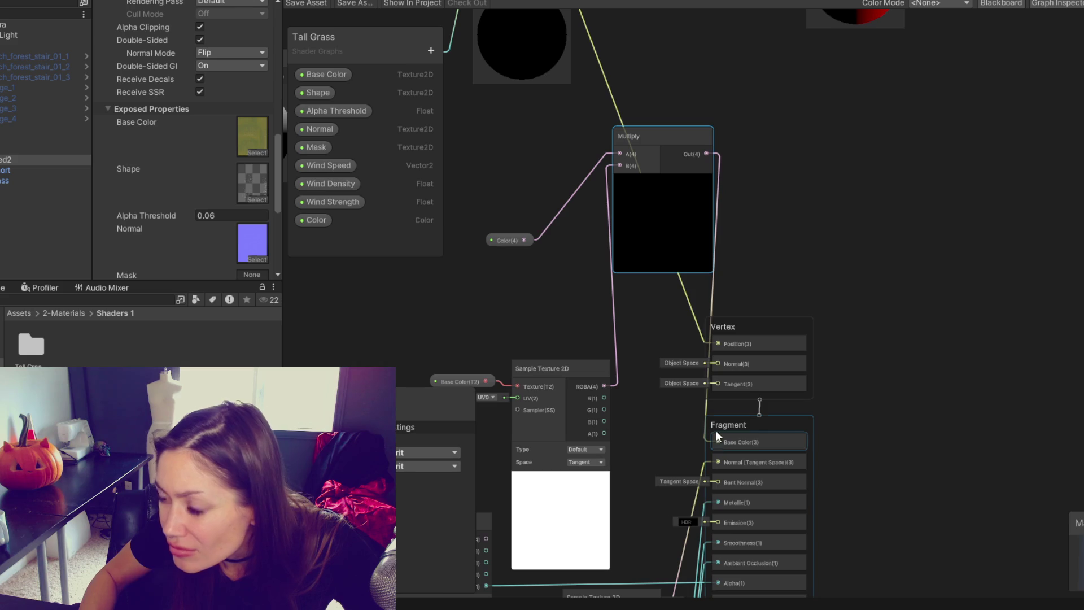
pyautogui.click(320, 4)
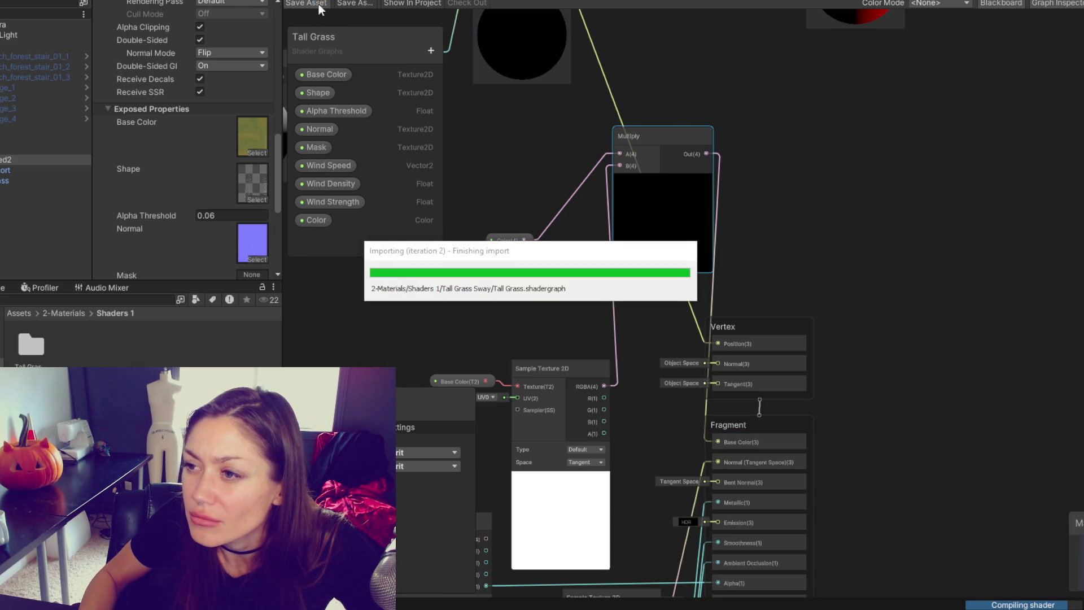
pyautogui.click(539, 2)
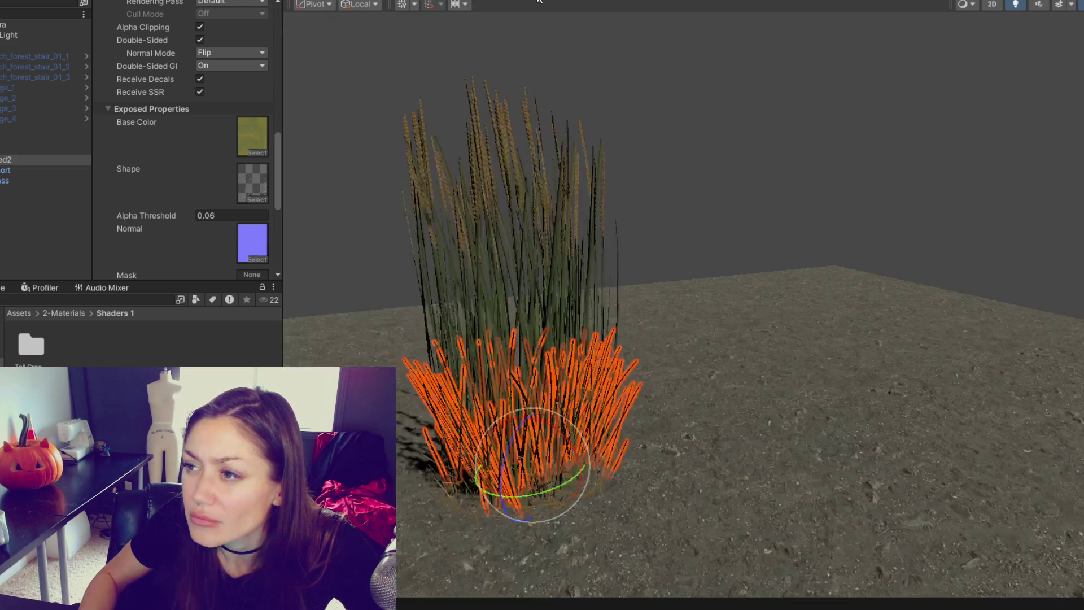
# Select the medium grass mesh in the scene and check its tint colour.
pyautogui.click(751, 82)
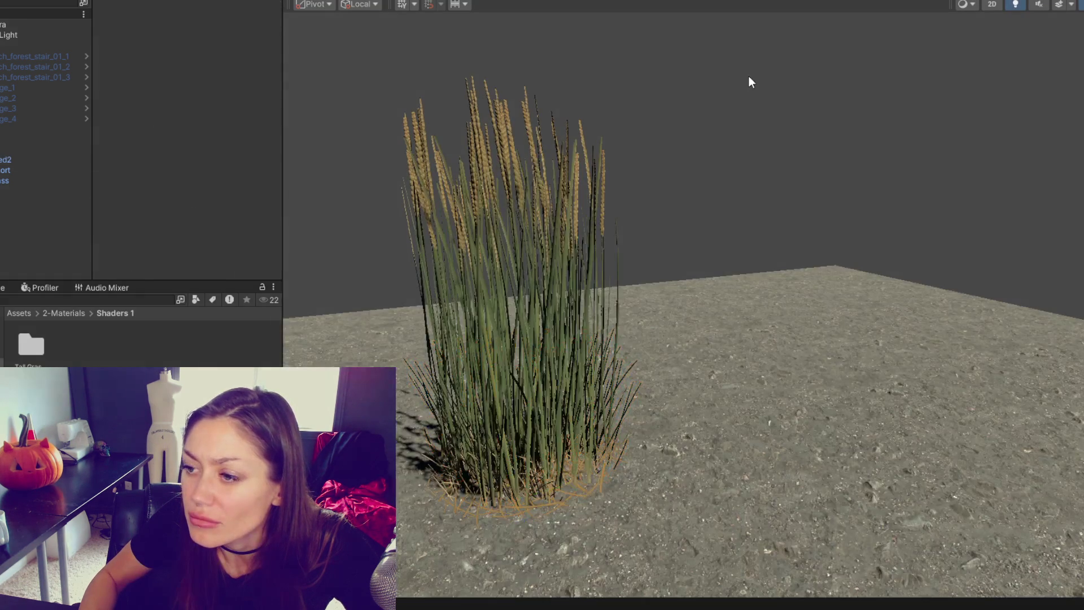
pyautogui.click(628, 405)
pyautogui.click(628, 406)
pyautogui.scroll(-10, 237, 214)
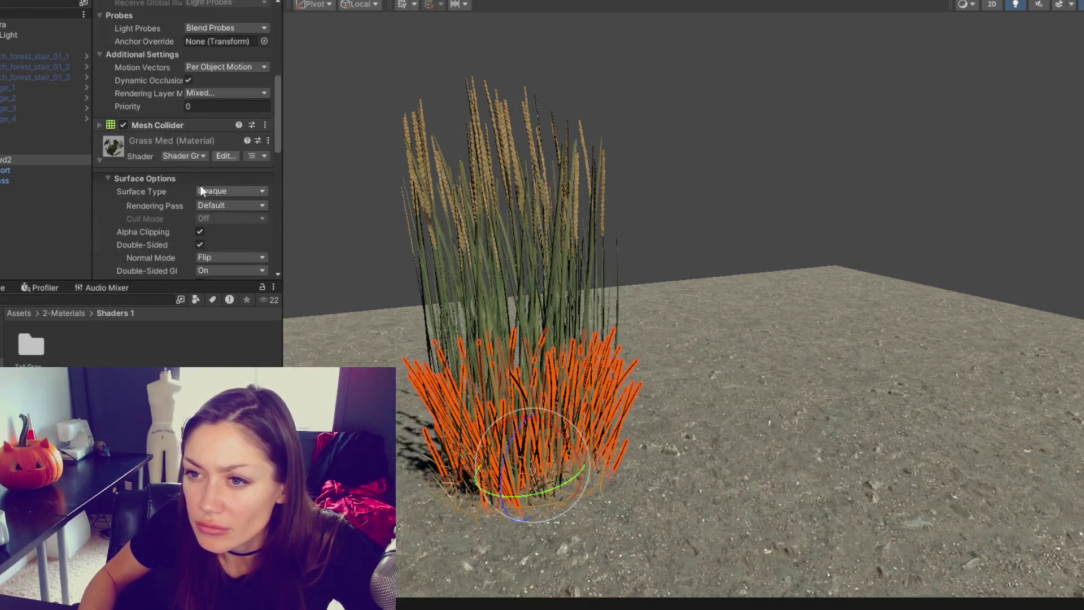
pyautogui.scroll(-3, 185, 169)
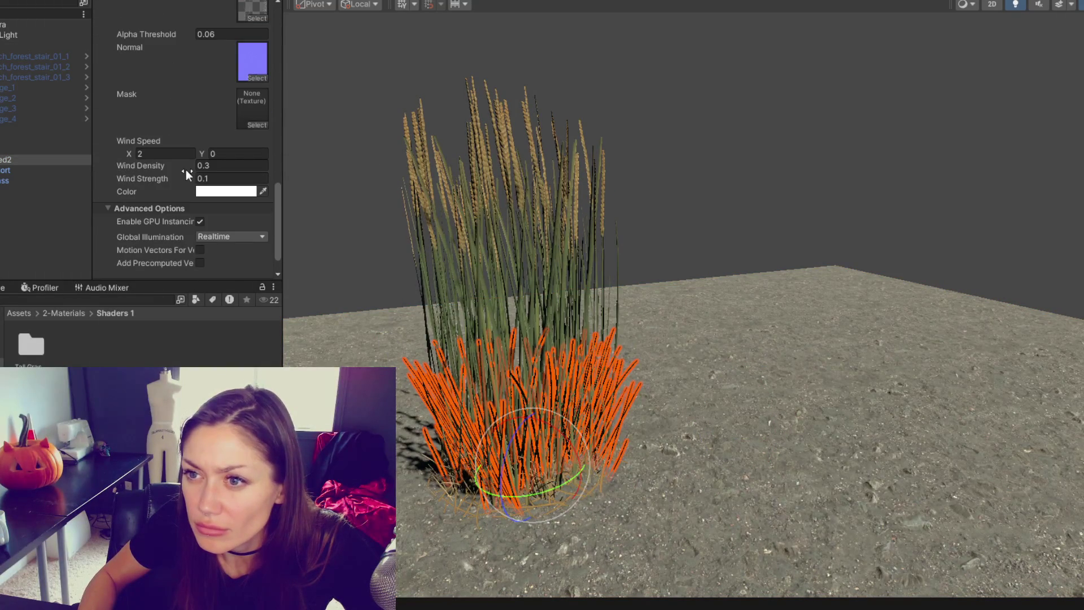
pyautogui.click(218, 190)
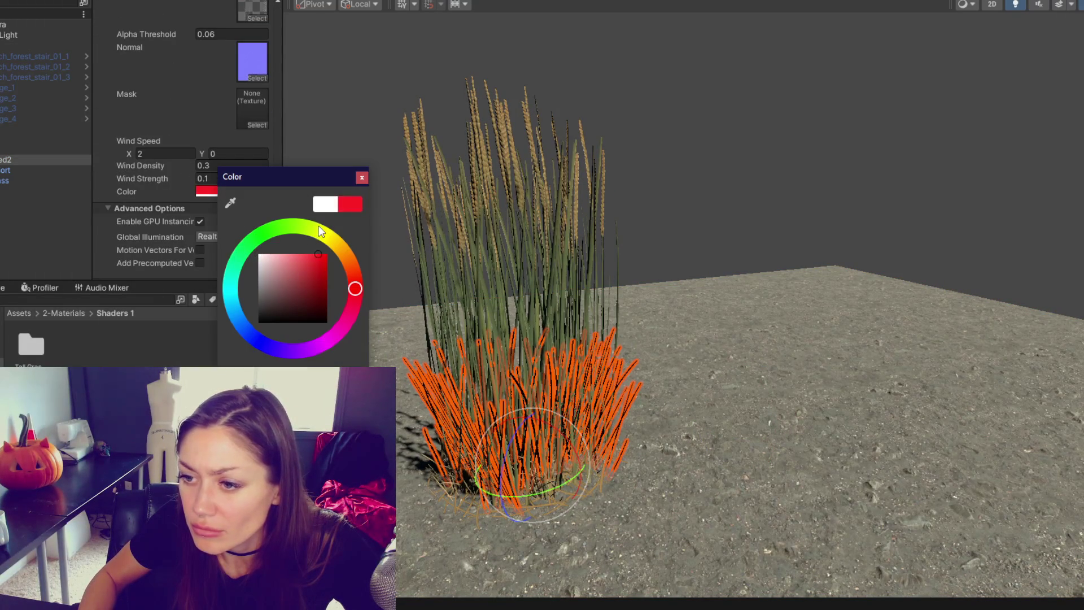
pyautogui.click(731, 180)
# Select the Grass_Med2 mesh and delete its Base Color texture.
pyautogui.click(24, 181)
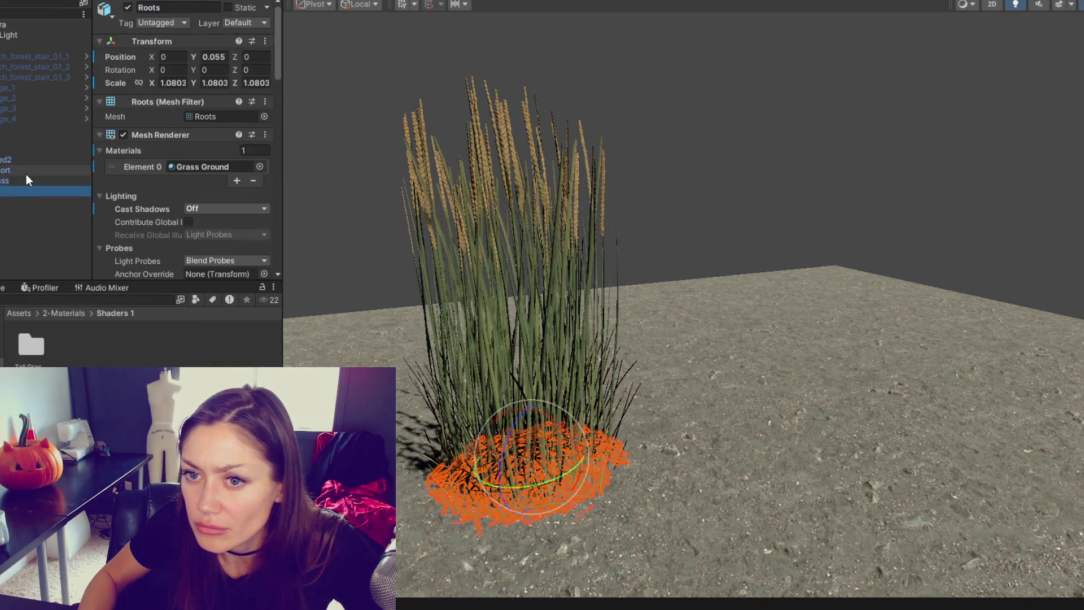
pyautogui.click(25, 174)
pyautogui.click(25, 177)
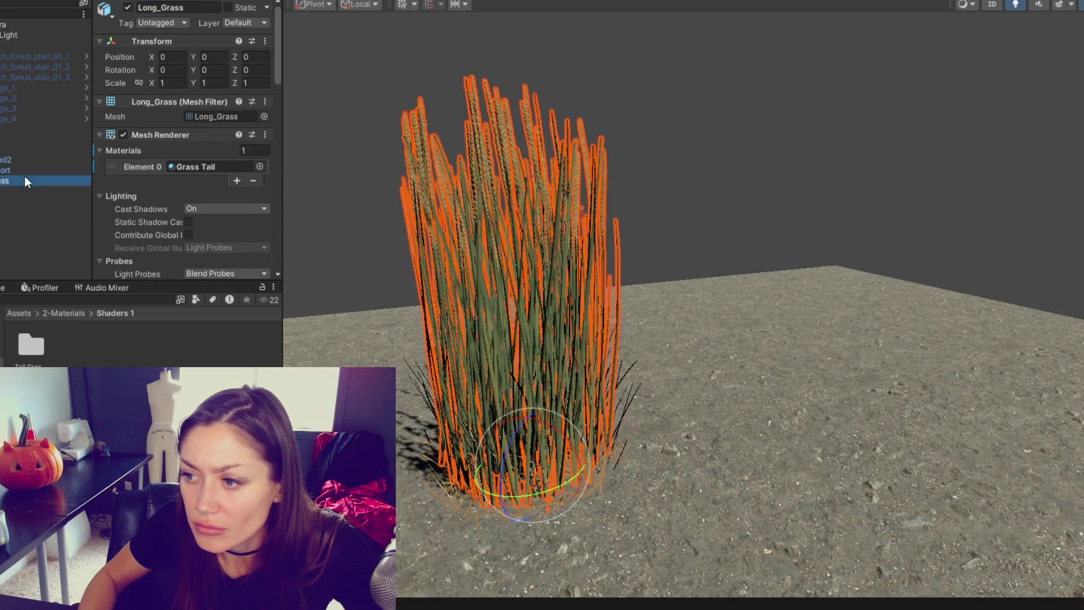
pyautogui.click(32, 162)
pyautogui.scroll(-5, 171, 160)
pyautogui.scroll(-4, 171, 157)
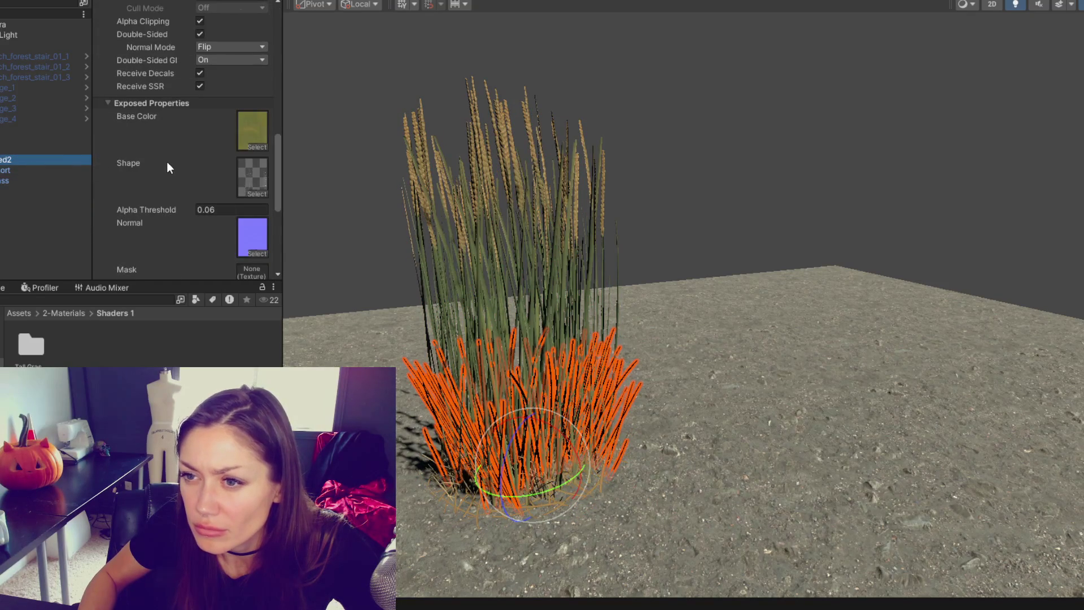
pyautogui.click(243, 126)
pyautogui.press('Delete')
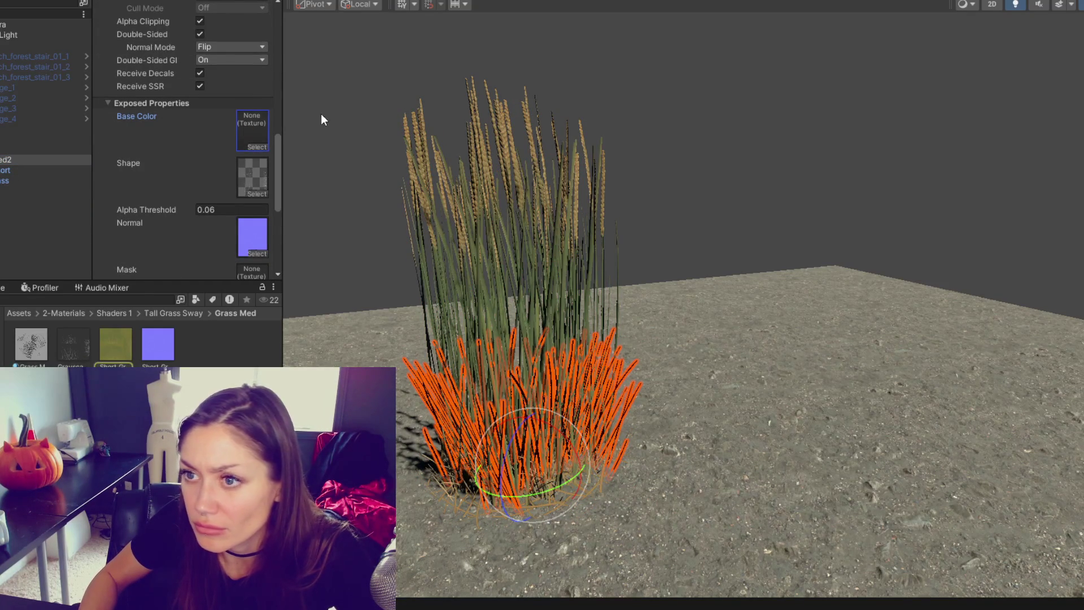
pyautogui.click(327, 110)
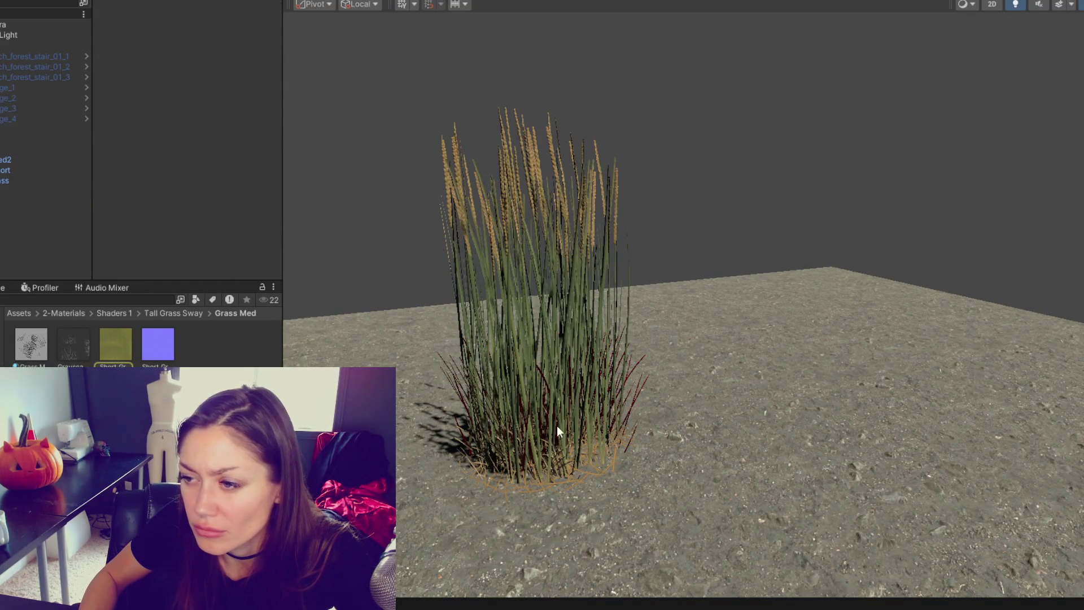
# Select a grass mesh in the grass2 (4) clump and shift its tint hue toward yellow.
pyautogui.click(463, 402)
pyautogui.click(463, 401)
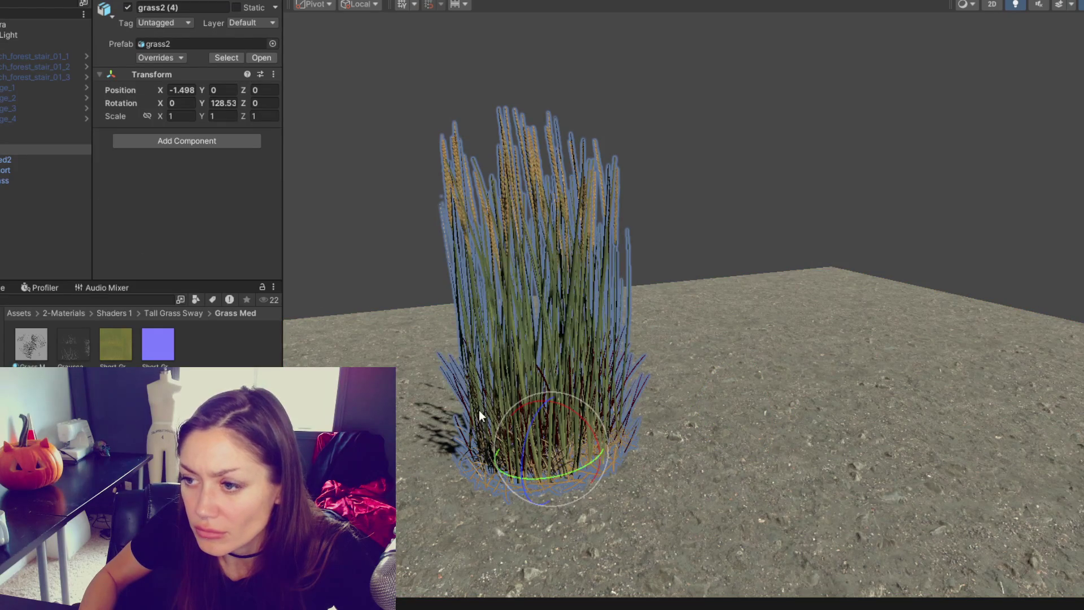
pyautogui.click(460, 397)
pyautogui.scroll(-10, 180, 191)
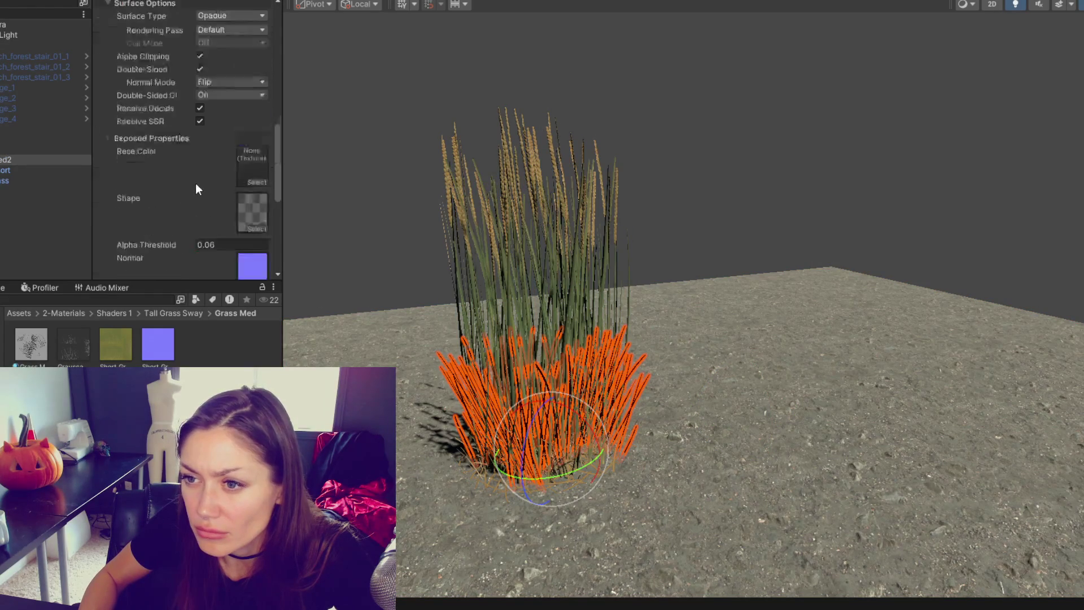
pyautogui.click(202, 191)
pyautogui.click(324, 246)
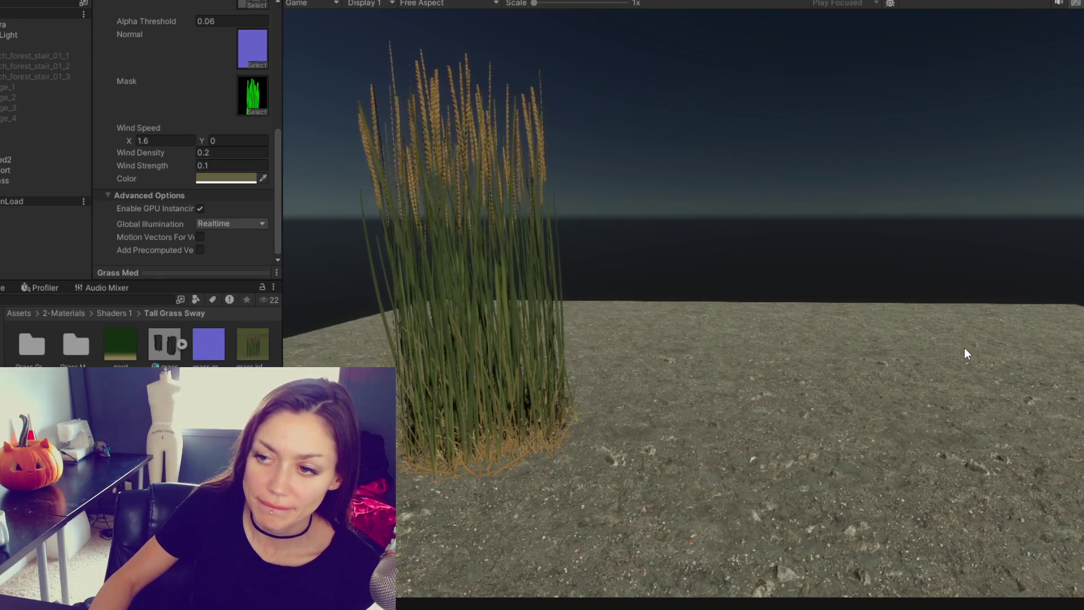
# Drag Wind Density from 0.2 up to 0.42.
pyautogui.moveTo(167, 151); pyautogui.dragTo(174, 150)
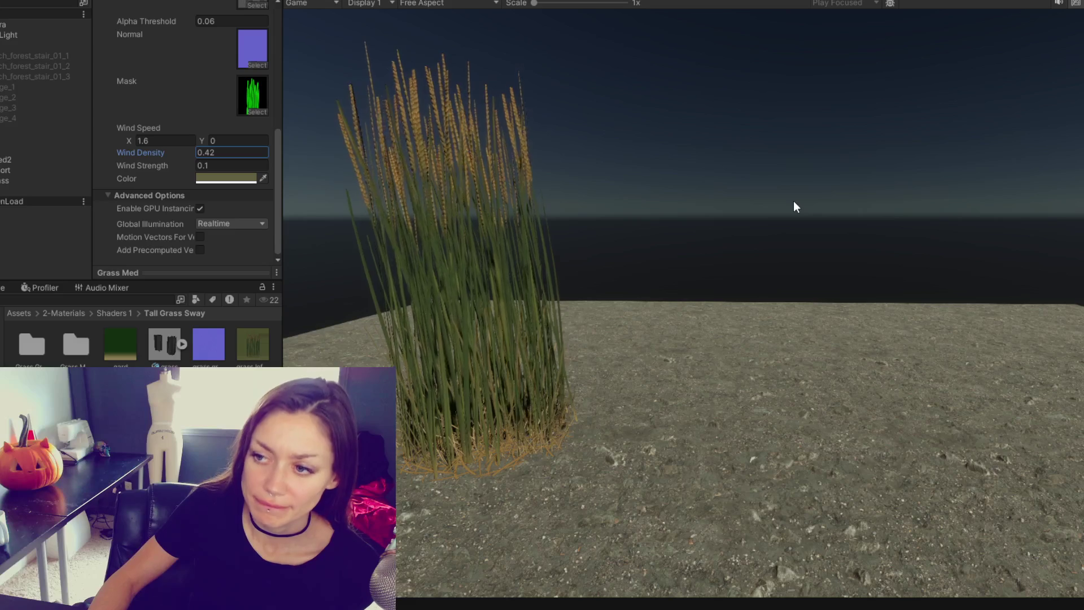
# Duplicate grass2 and move the copy to Z 0.5, X -0.95.
pyautogui.click(26, 148)
pyautogui.hotkey('ctrl', 'd')
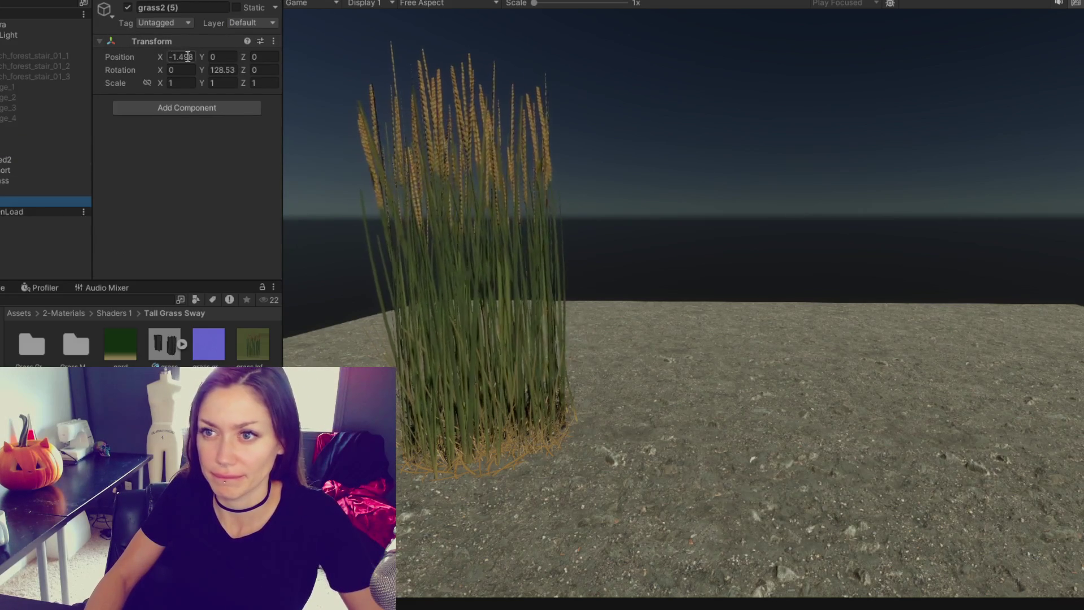
pyautogui.click(256, 58)
pyautogui.write('0.5')
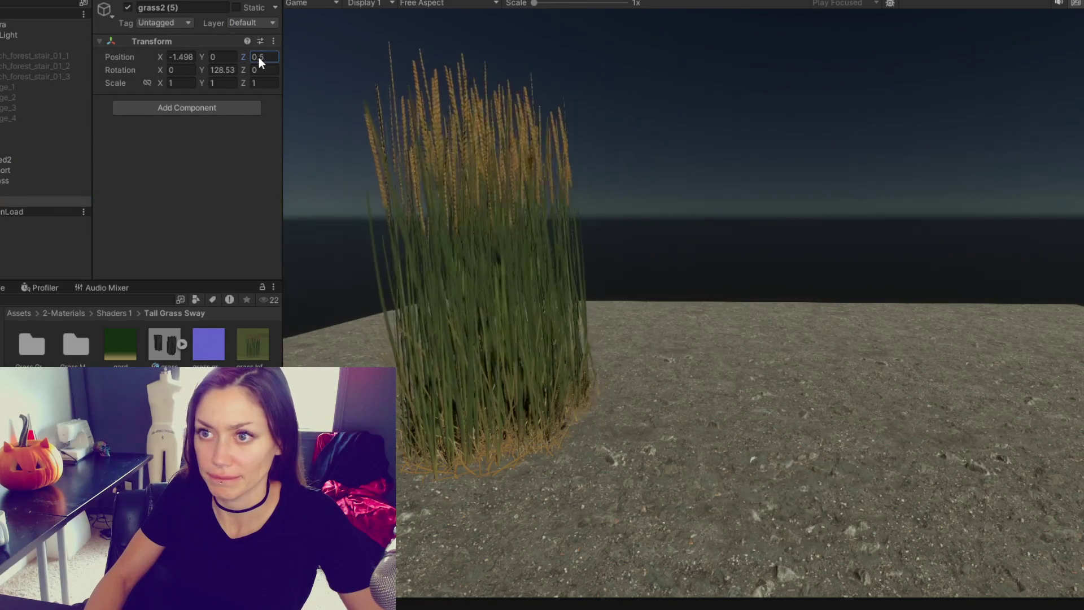
pyautogui.moveTo(161, 57); pyautogui.dragTo(202, 71)
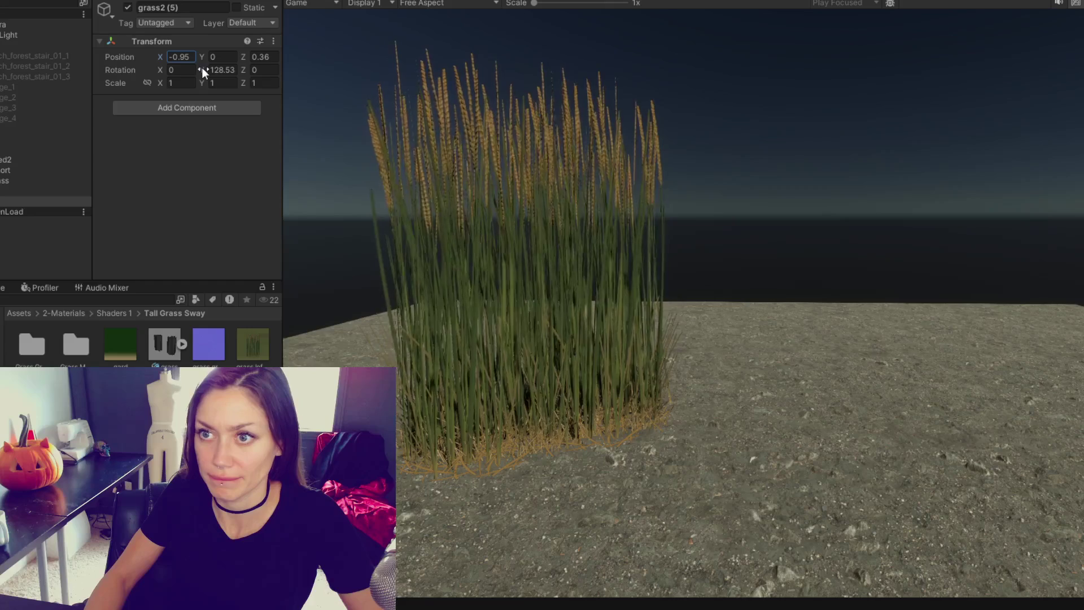
# Duplicate the clump again, set Z to -0.3, shift along X, and rotate Y 83.6.
pyautogui.click(11, 147)
pyautogui.hotkey('ctrl', 'd')
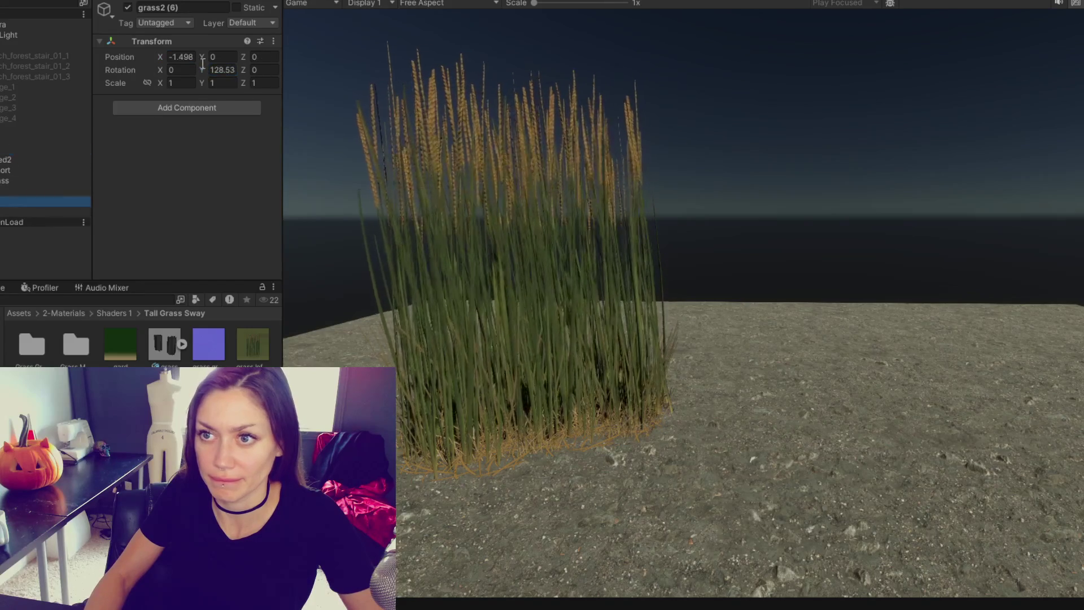
pyautogui.click(250, 59)
pyautogui.write('-1.2')
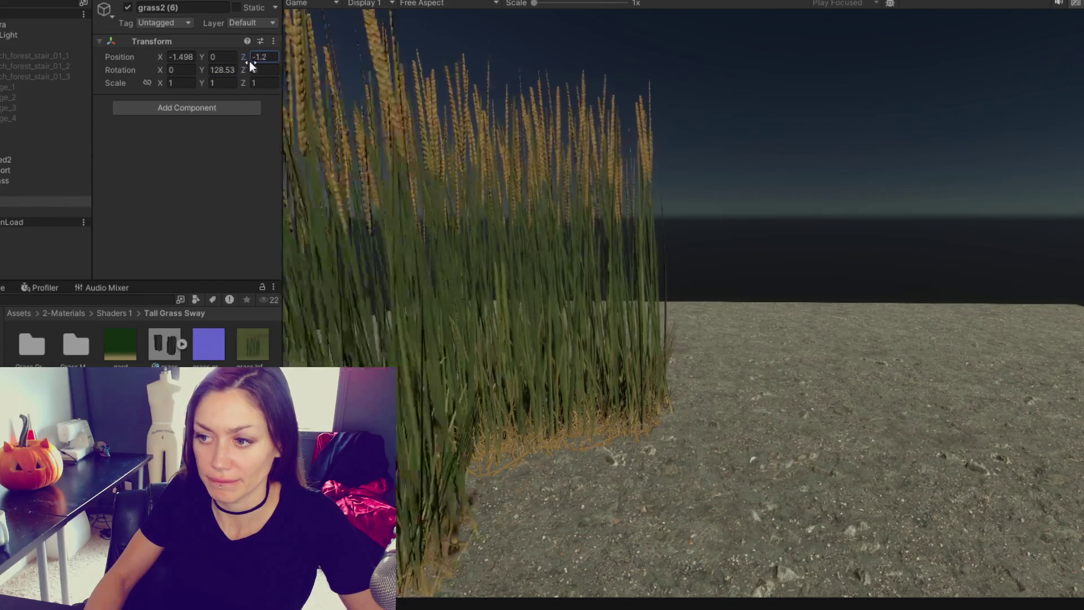
pyautogui.press('BackSpace')
pyautogui.press('BackSpace')
pyautogui.press('BackSpace')
pyautogui.write('0.3')
pyautogui.moveTo(151, 53)
pyautogui.mouseDown()
pyautogui.moveTo(195, 65)
pyautogui.moveTo(252, 59)
pyautogui.mouseUp()
pyautogui.click(204, 68)
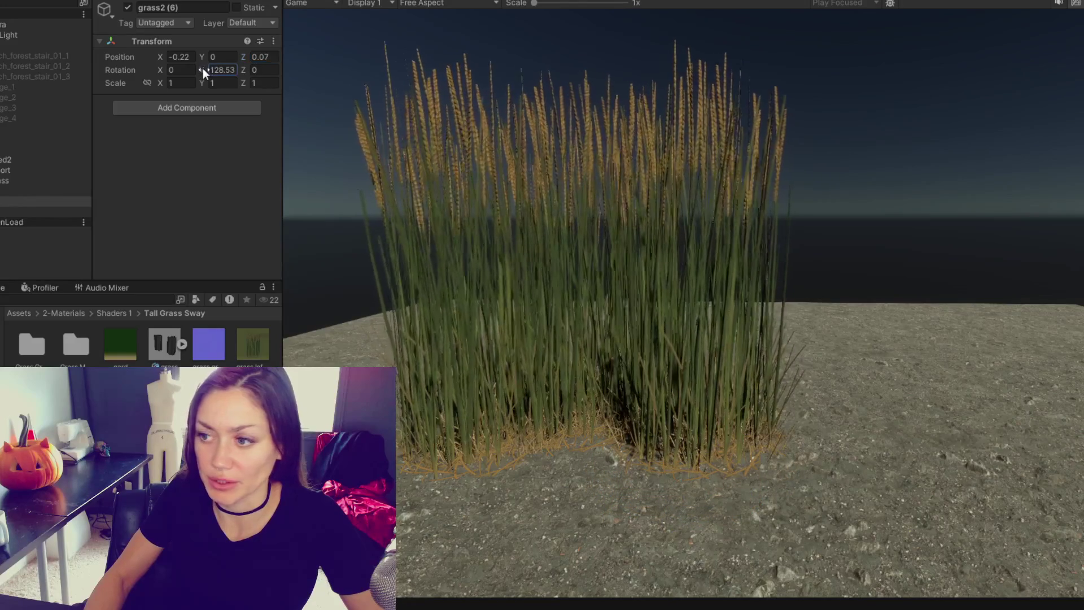
pyautogui.write('83.6')
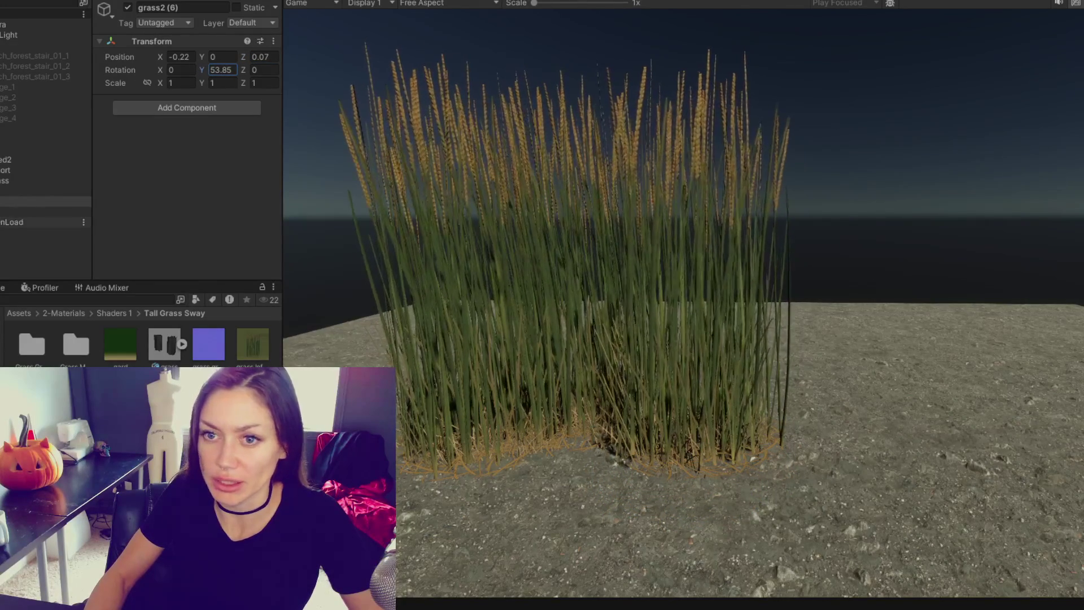
# Make a third copy, moving it right along X and back to Z 0.2.
pyautogui.hotkey('ctrl', 'd')
pyautogui.moveTo(160, 55)
pyautogui.mouseDown()
pyautogui.moveTo(169, 59)
pyautogui.moveTo(110, 72)
pyautogui.mouseUp()
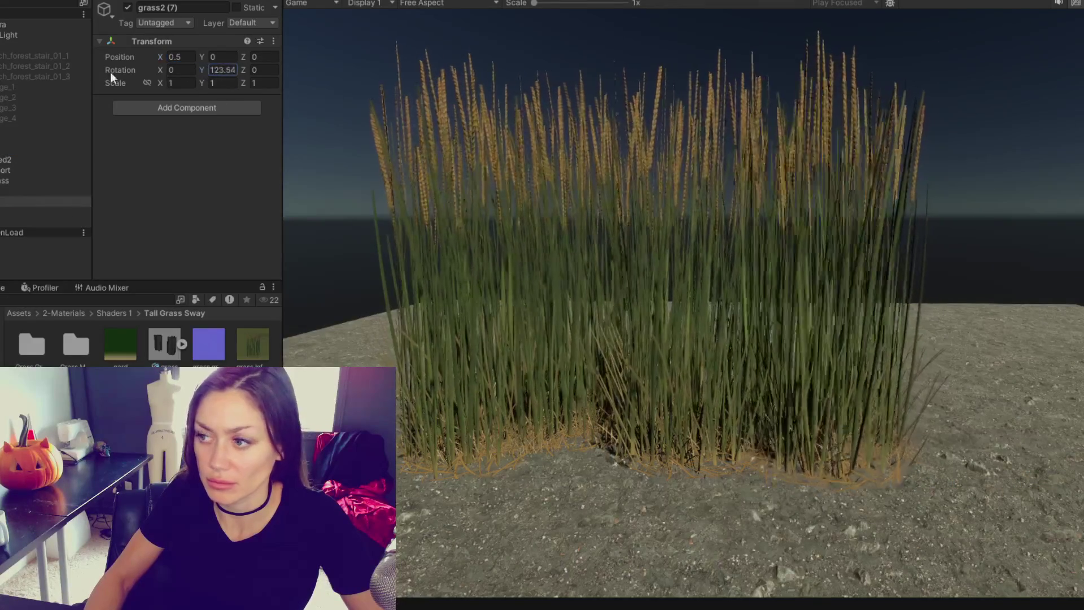
pyautogui.moveTo(244, 54); pyautogui.dragTo(246, 52)
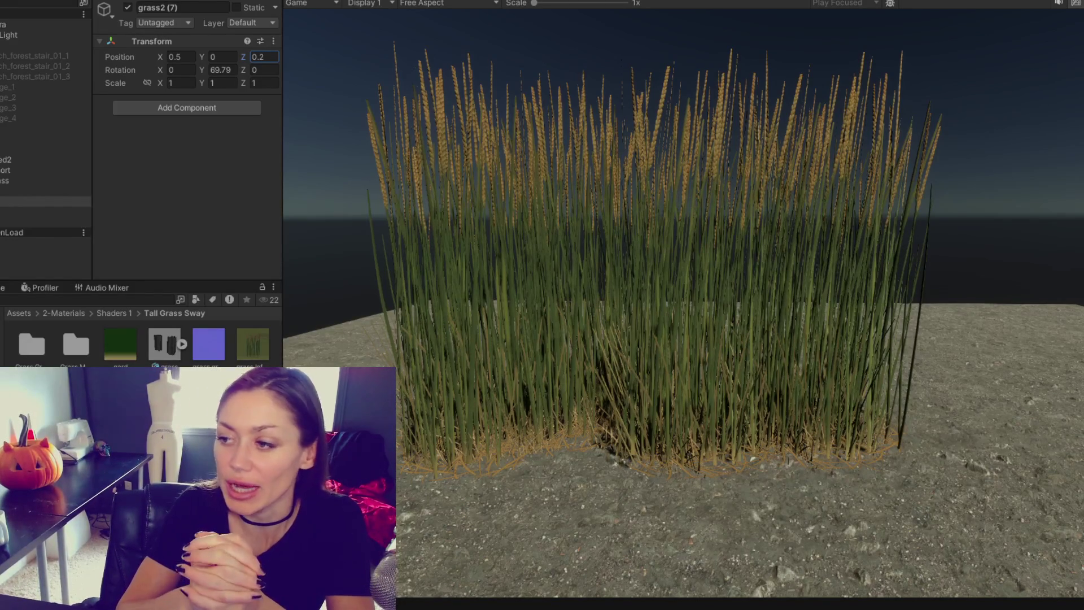
pyautogui.click(704, 417)
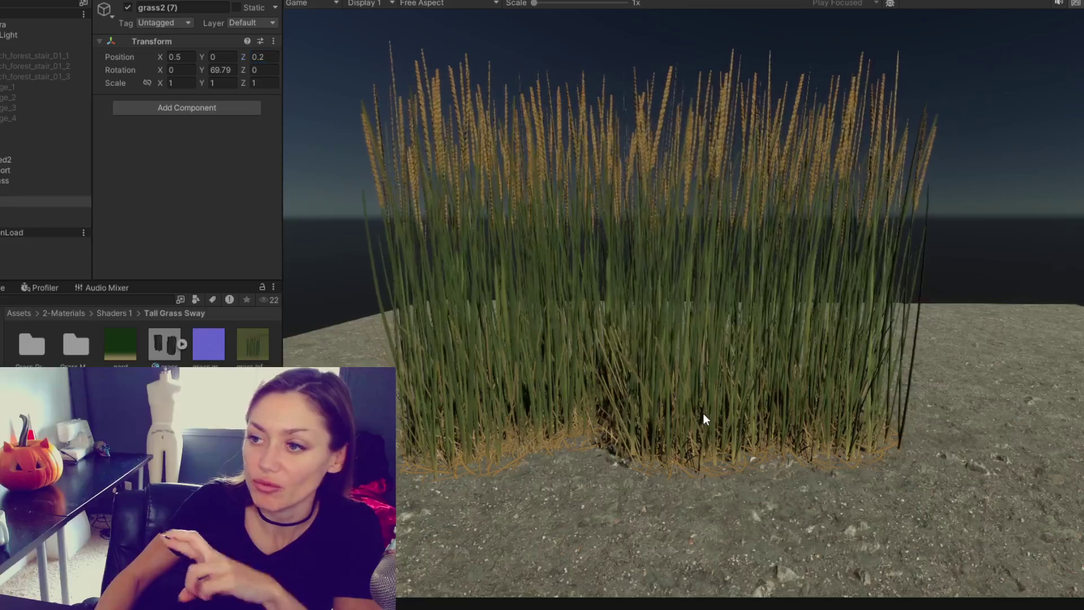